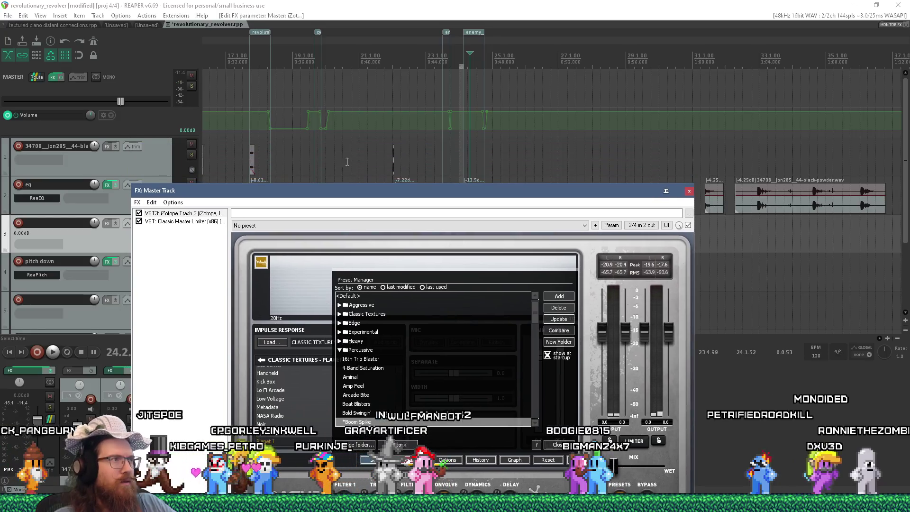
Play the mix from track 1, bypassing and then re-enabling Trash 2 to compare.
{"action": "scroll", "coordinate": [288, 150], "scroll_direction": "up", "scroll_amount": 3}
{"action": "left_click", "coordinate": [378, 164]}
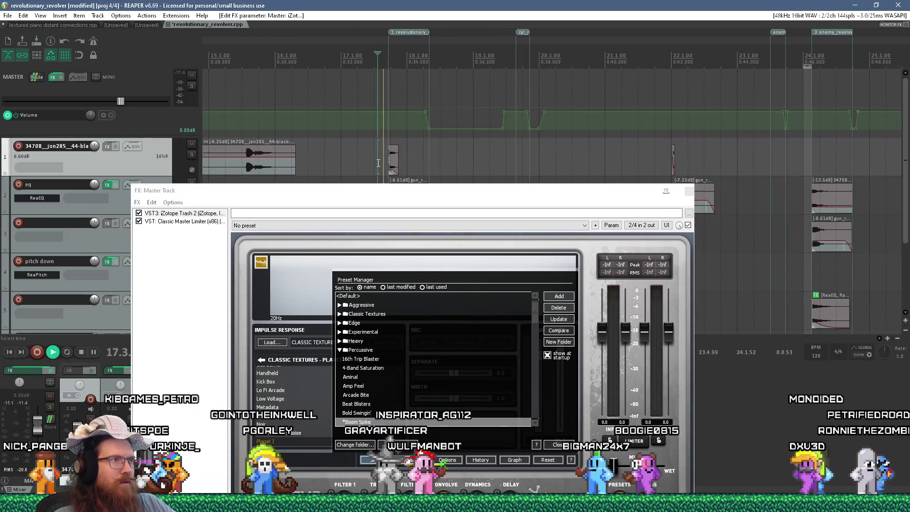
{"action": "key", "text": "space"}
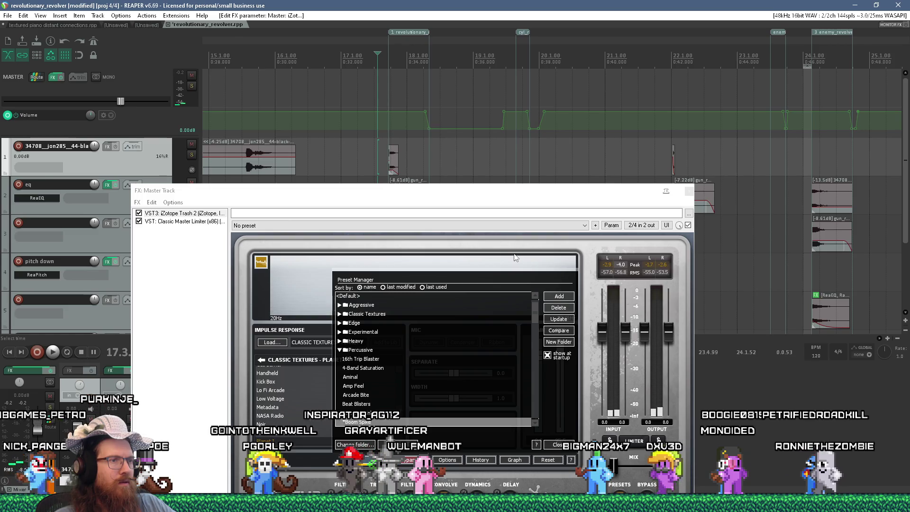
{"action": "left_click", "coordinate": [139, 213]}
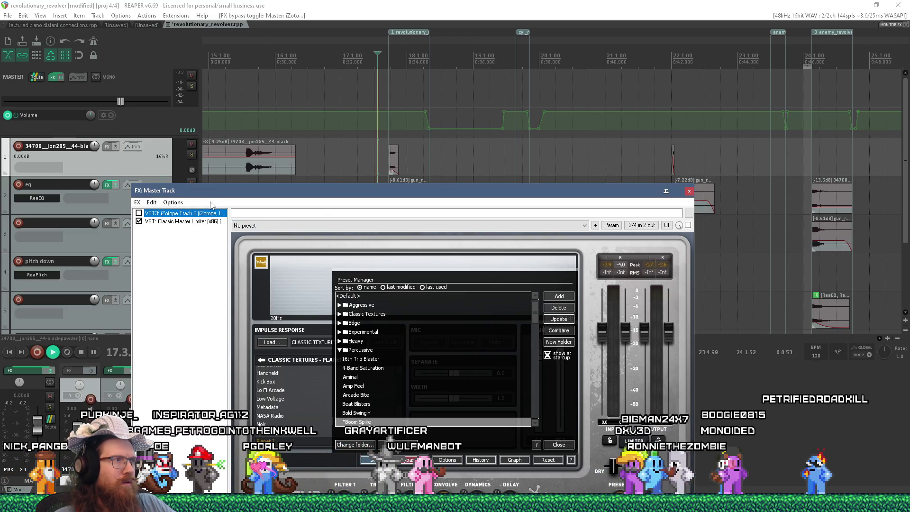
{"action": "key", "text": "space"}
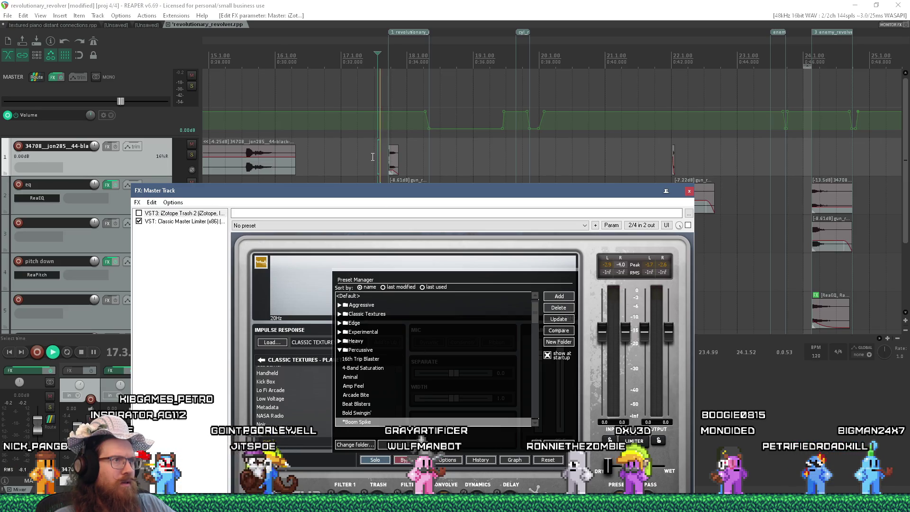
{"action": "key", "text": "space"}
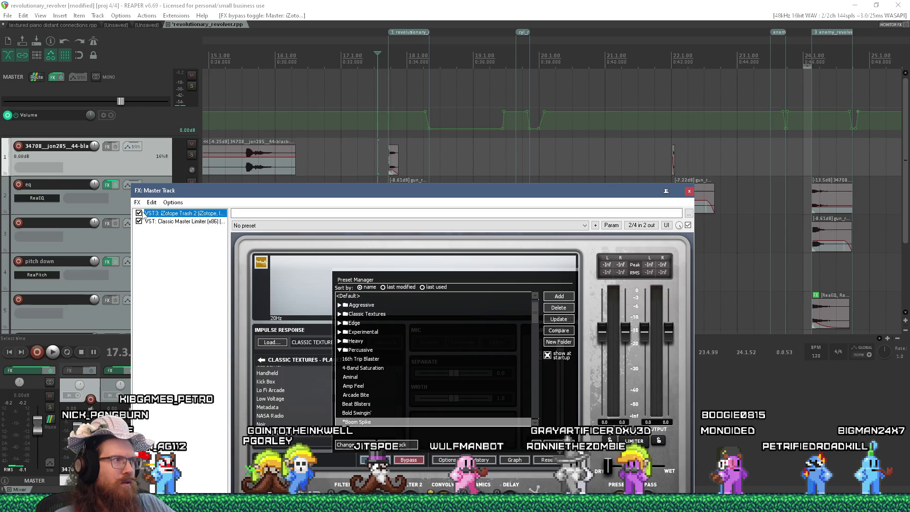
{"action": "left_click", "coordinate": [139, 213]}
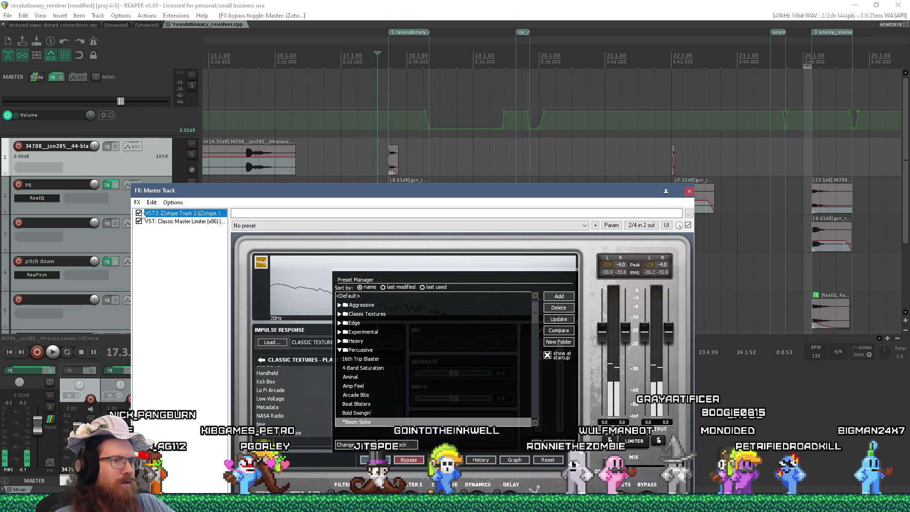
{"action": "key", "text": "space"}
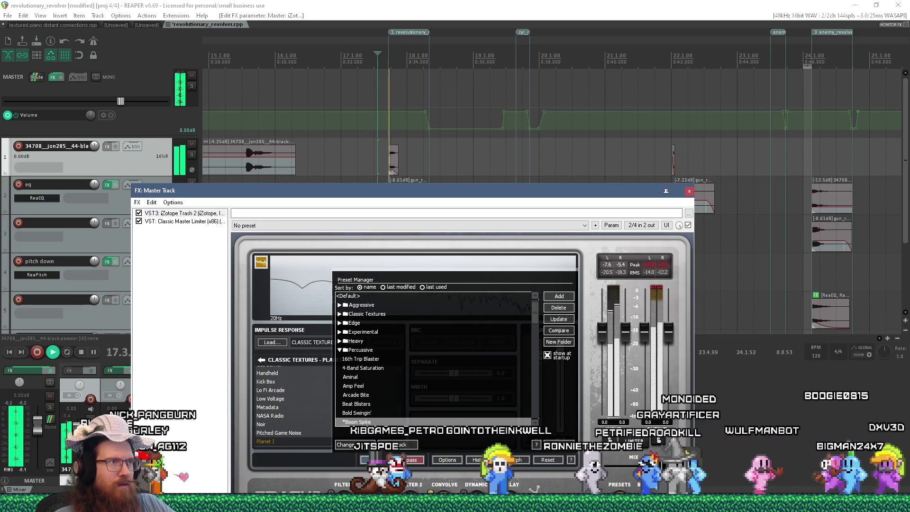
{"action": "key", "text": "space"}
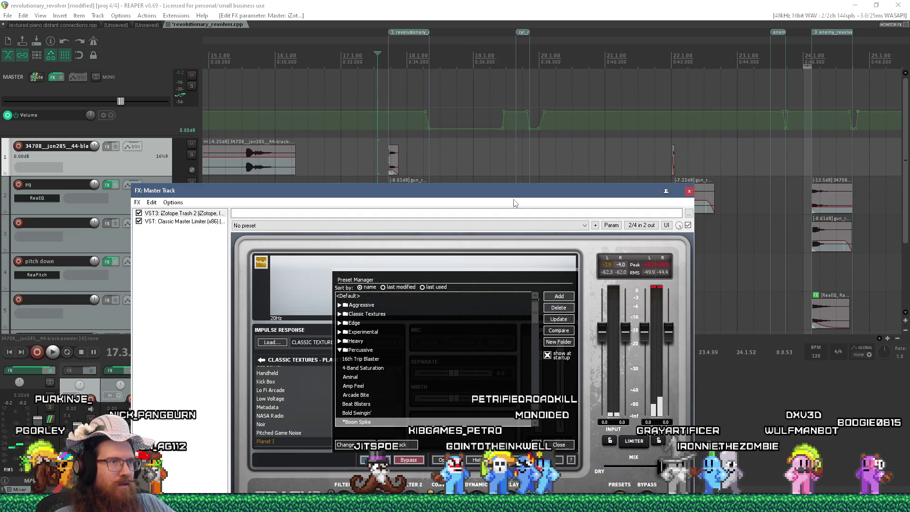
Move the FX chain window, A/B Trash 2 once more, leave it enabled, and close the chain.
{"action": "mouse_move", "coordinate": [499, 193]}
{"action": "left_mouse_down"}
{"action": "mouse_move", "coordinate": [477, 103]}
{"action": "mouse_move", "coordinate": [478, 134]}
{"action": "left_mouse_up"}
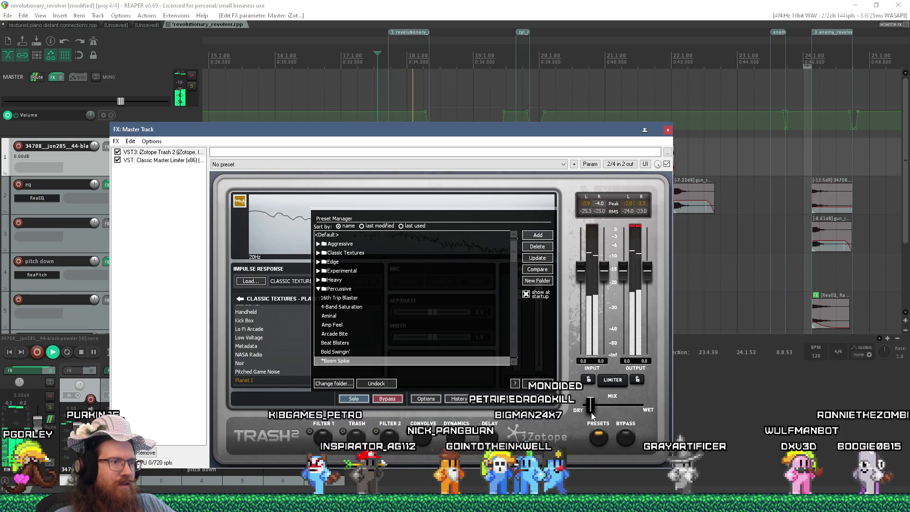
{"action": "key", "text": "space"}
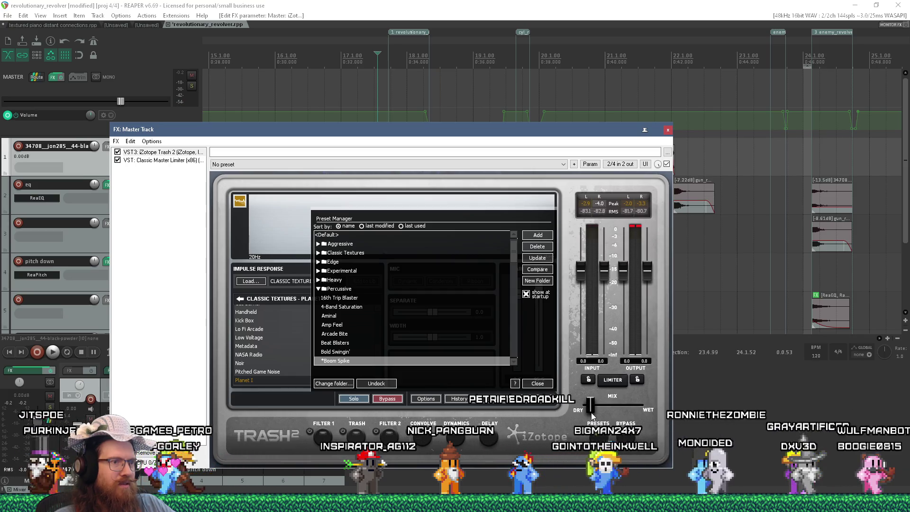
{"action": "key", "text": "space"}
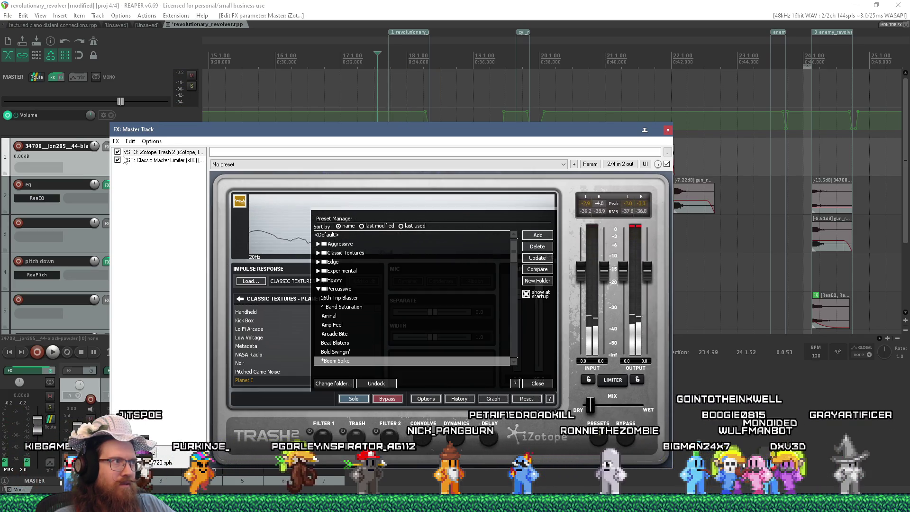
{"action": "left_click", "coordinate": [118, 152]}
{"action": "left_click", "coordinate": [117, 153]}
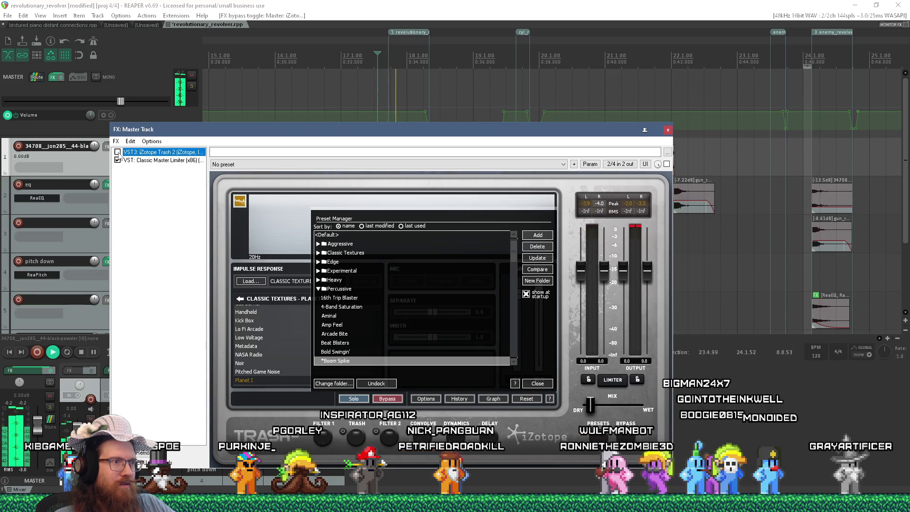
{"action": "key", "text": "space"}
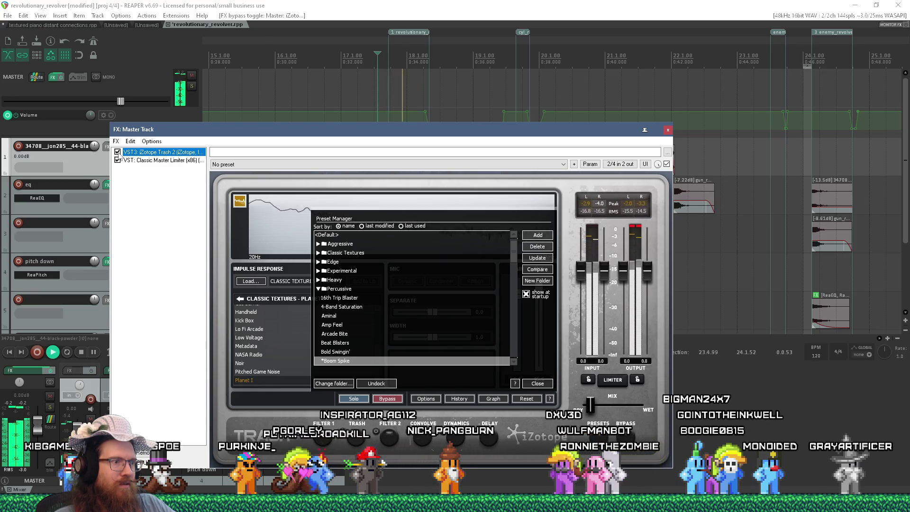
{"action": "key", "text": "space"}
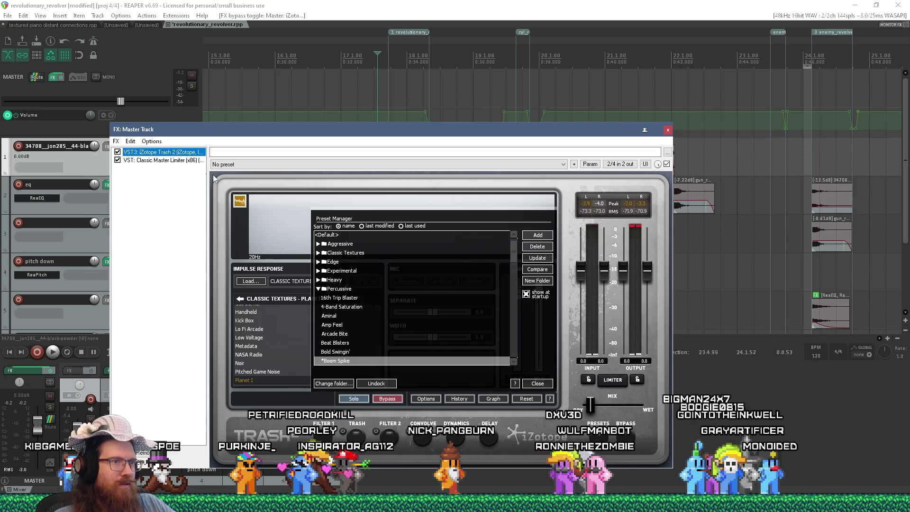
{"action": "key", "text": "Escape"}
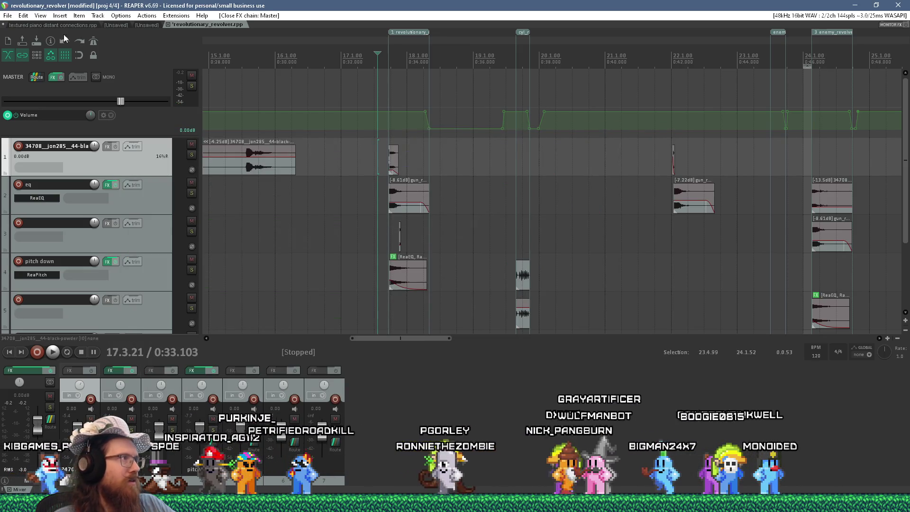
Save the REAPER project.
{"action": "key", "text": "alt+f"}
{"action": "key", "text": "s"}
{"action": "key", "text": "Return"}
Render the revolutionary region in stereo, overwriting its existing file.
{"action": "right_click", "coordinate": [399, 38]}
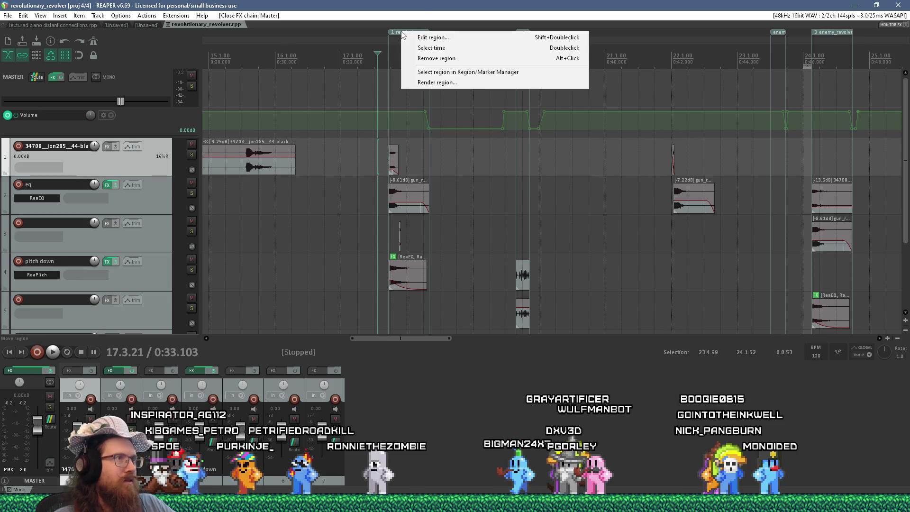
{"action": "left_click", "coordinate": [439, 89]}
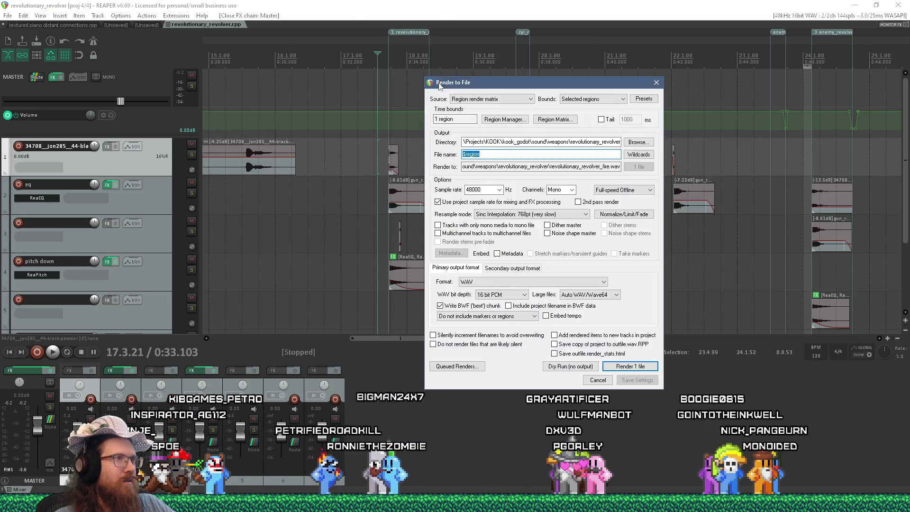
{"action": "left_click", "coordinate": [562, 190]}
{"action": "left_click", "coordinate": [560, 204]}
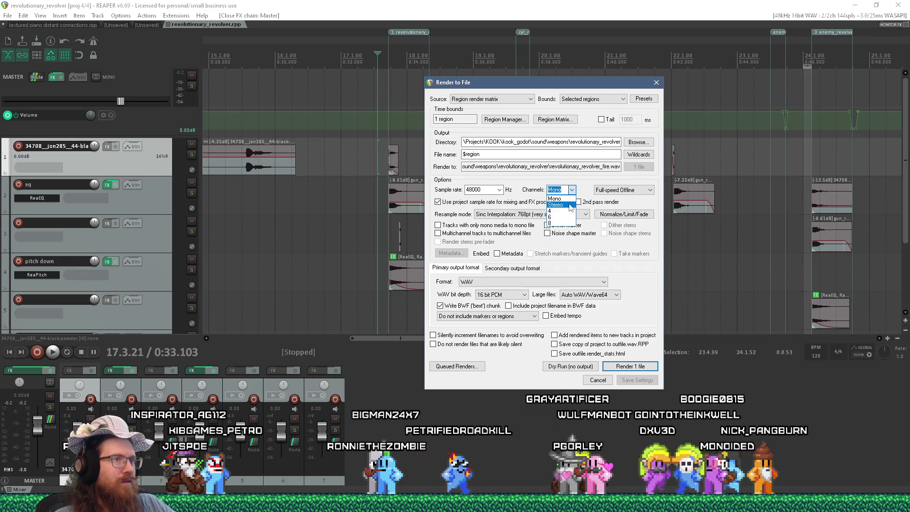
{"action": "left_click", "coordinate": [633, 367]}
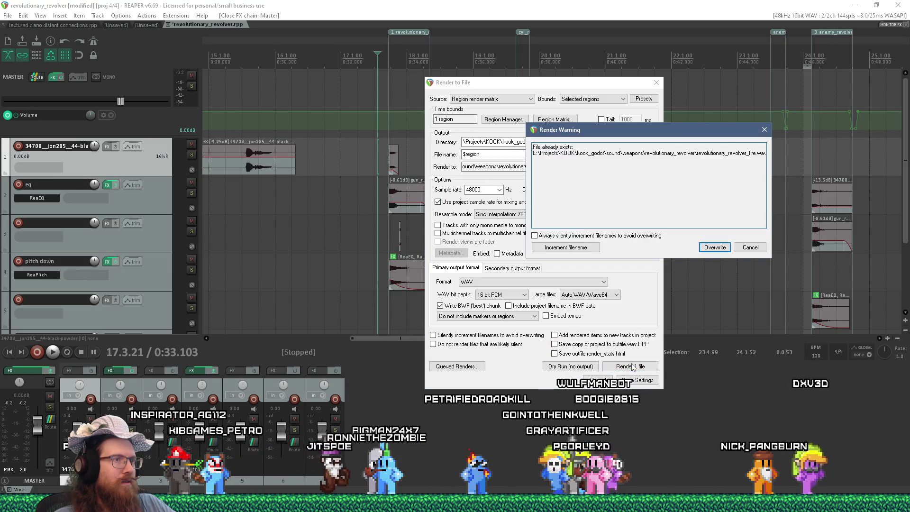
{"action": "left_click", "coordinate": [715, 248]}
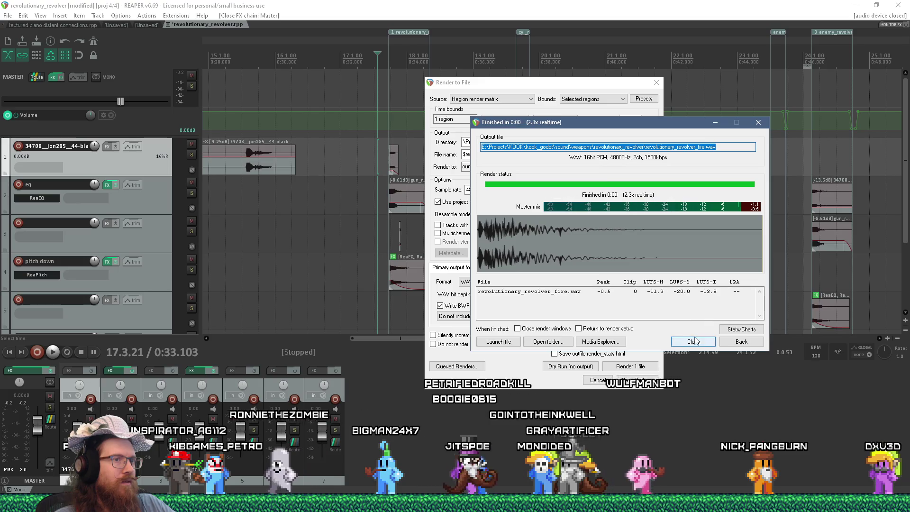
Render the next region, overwriting its existing file.
{"action": "right_click", "coordinate": [524, 32]}
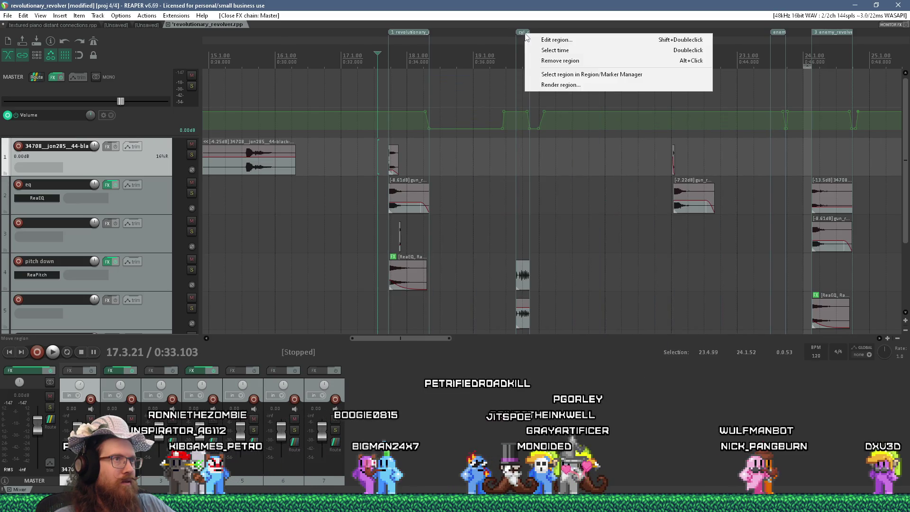
{"action": "left_click", "coordinate": [563, 89]}
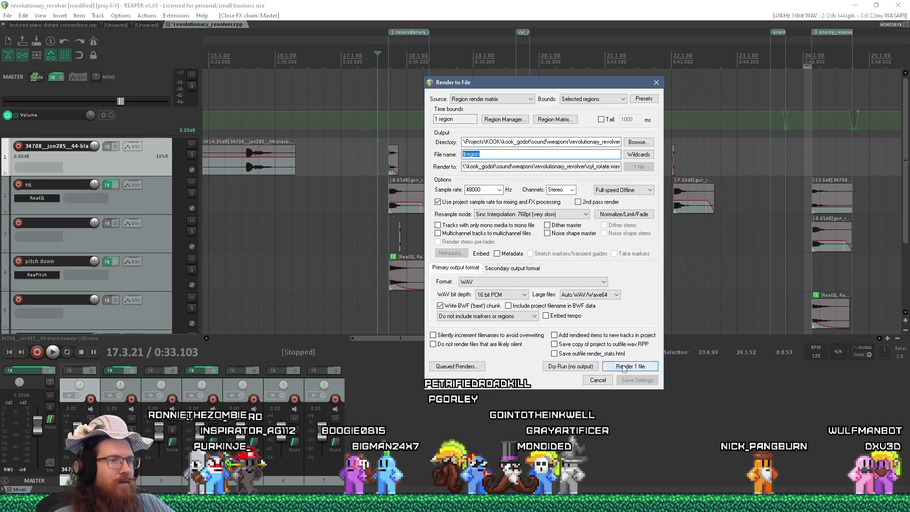
{"action": "left_click", "coordinate": [624, 368]}
{"action": "left_click", "coordinate": [716, 246]}
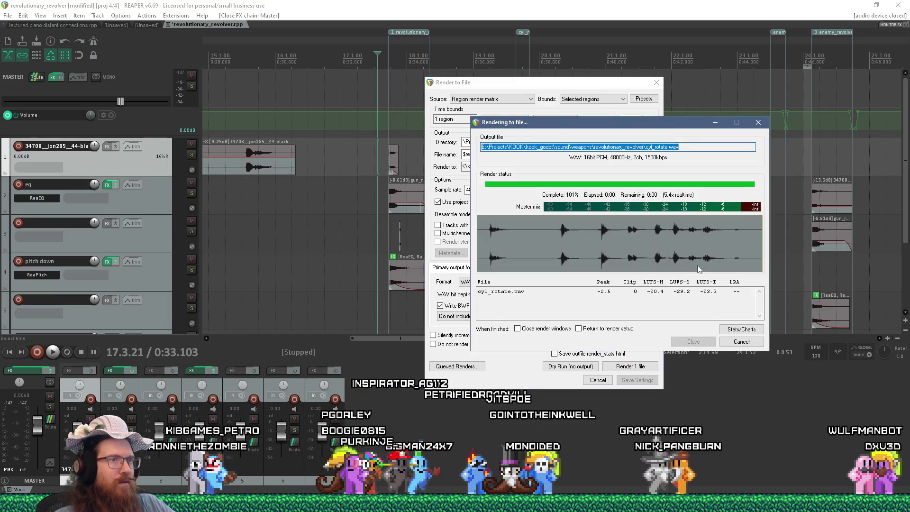
{"action": "left_click", "coordinate": [694, 341]}
Render the enemy windup region in mono, overwriting enemy_revolver_windup.wav.
{"action": "scroll", "coordinate": [512, 37], "scroll_direction": "right", "scroll_amount": 5}
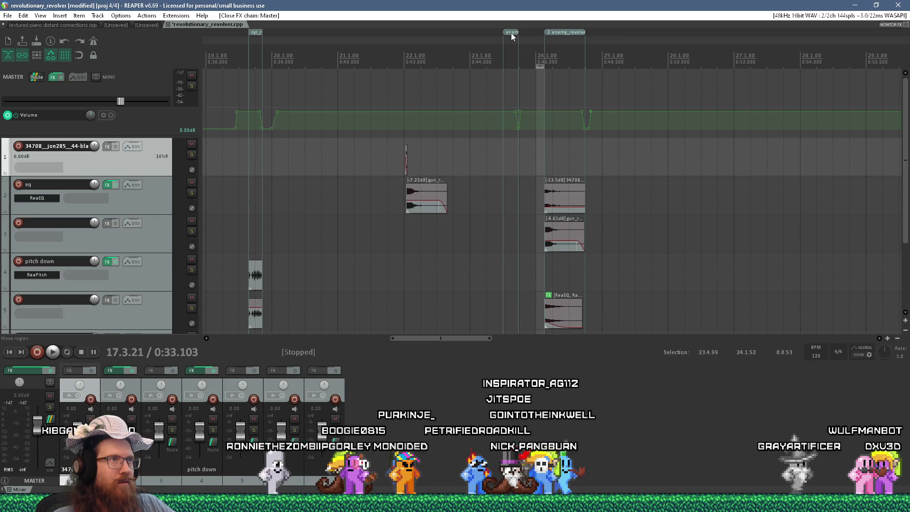
{"action": "right_click", "coordinate": [512, 37]}
{"action": "left_click", "coordinate": [538, 94]}
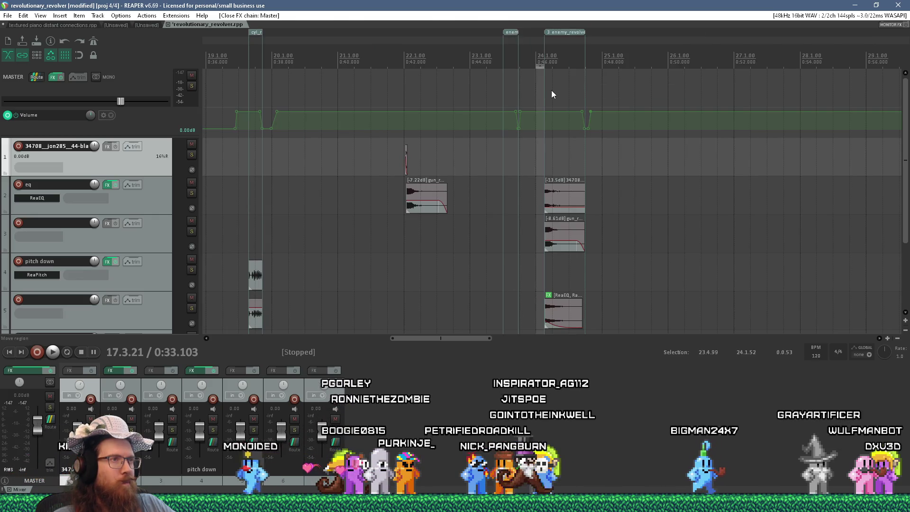
{"action": "key", "text": "ctrl+alt+r"}
{"action": "left_click", "coordinate": [561, 189]}
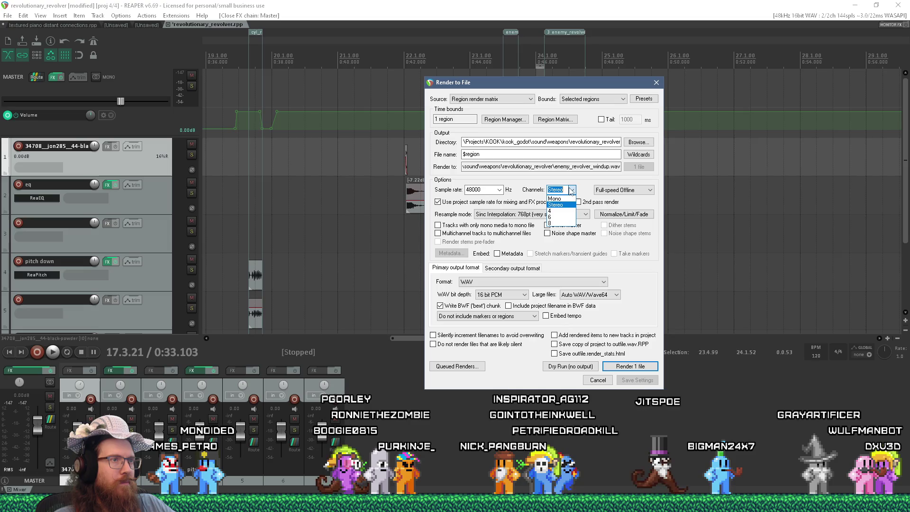
{"action": "left_click", "coordinate": [559, 197]}
{"action": "left_click", "coordinate": [620, 368]}
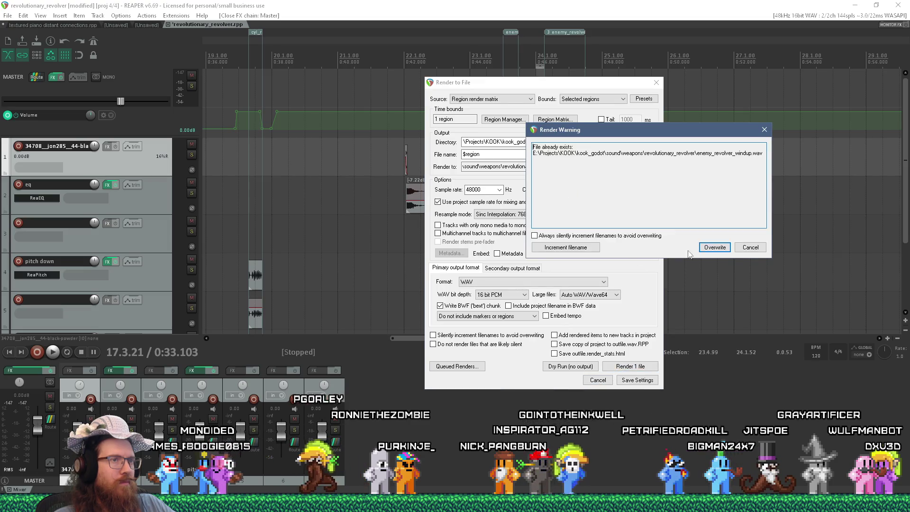
{"action": "left_click", "coordinate": [712, 244]}
{"action": "left_click", "coordinate": [692, 336]}
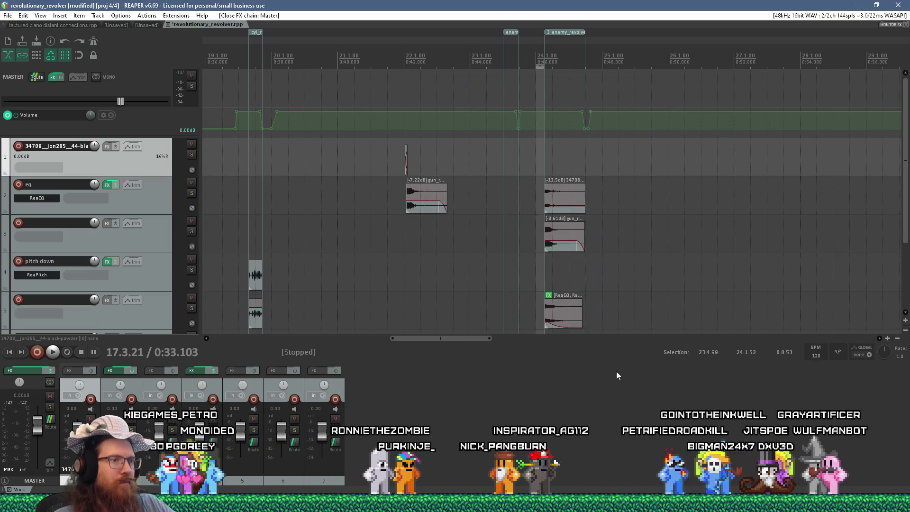
Re-render enemy_revolver_fire.wav over the old file and save the project.
{"action": "right_click", "coordinate": [566, 37]}
{"action": "left_click", "coordinate": [588, 74]}
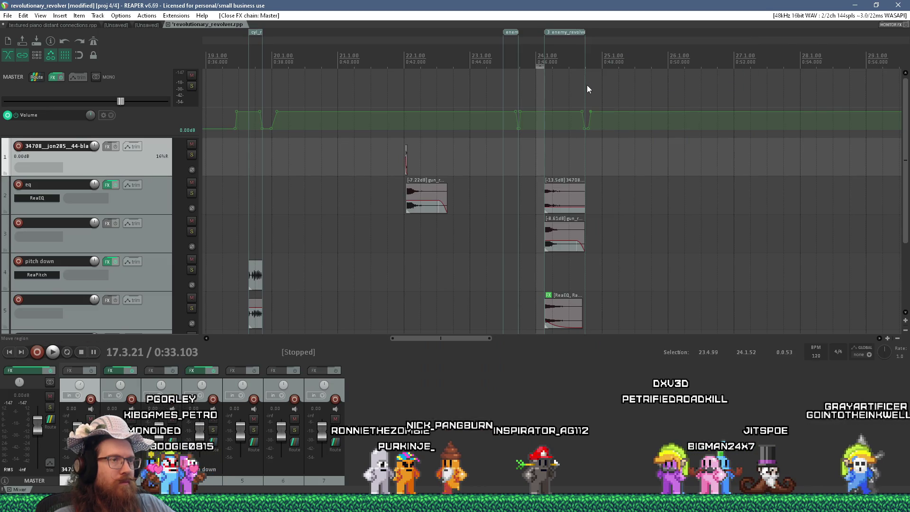
{"action": "left_click", "coordinate": [630, 367]}
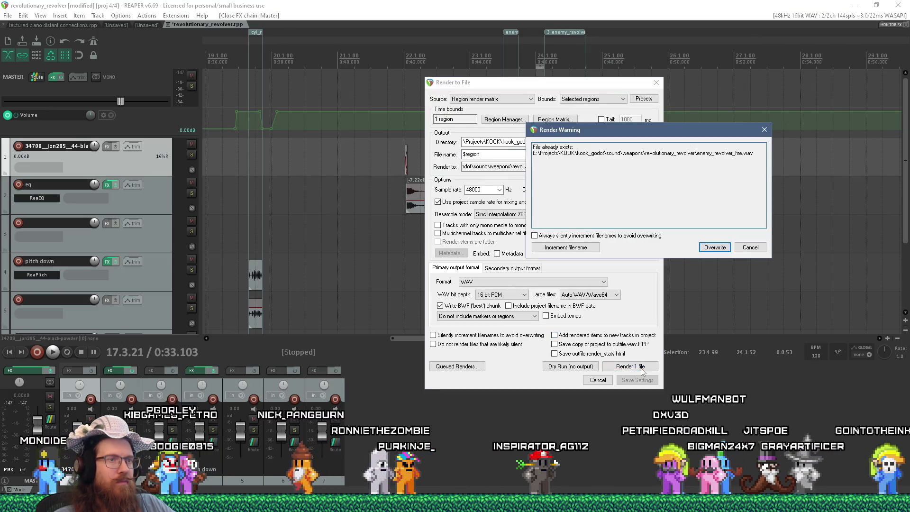
{"action": "left_click", "coordinate": [715, 246]}
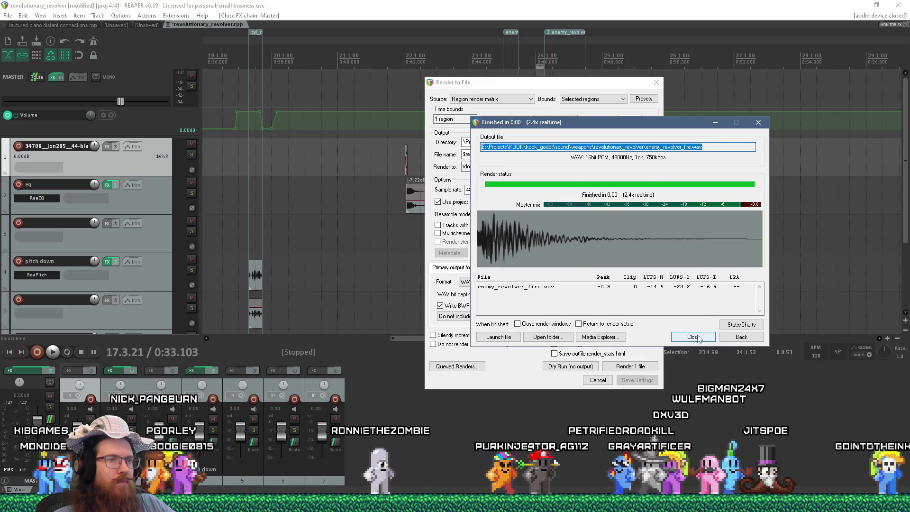
{"action": "left_click", "coordinate": [692, 336]}
{"action": "left_click", "coordinate": [8, 15]}
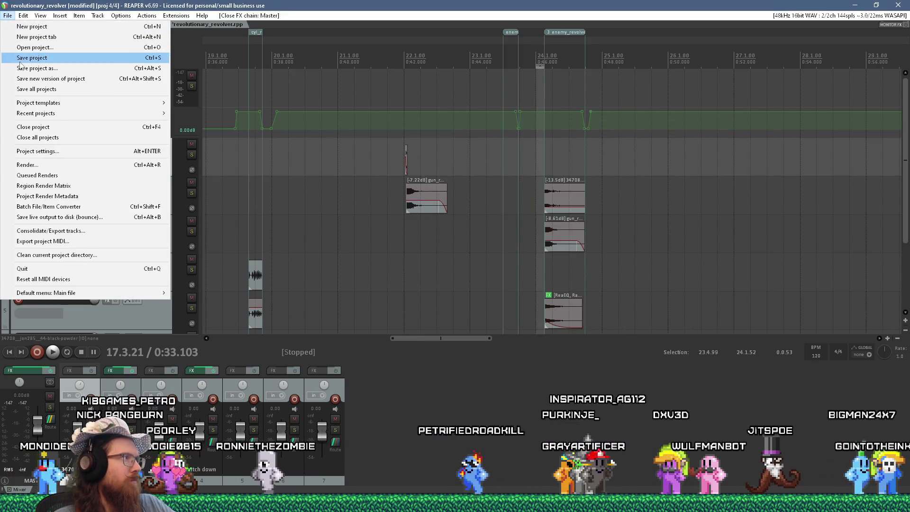
{"action": "left_click", "coordinate": [29, 59]}
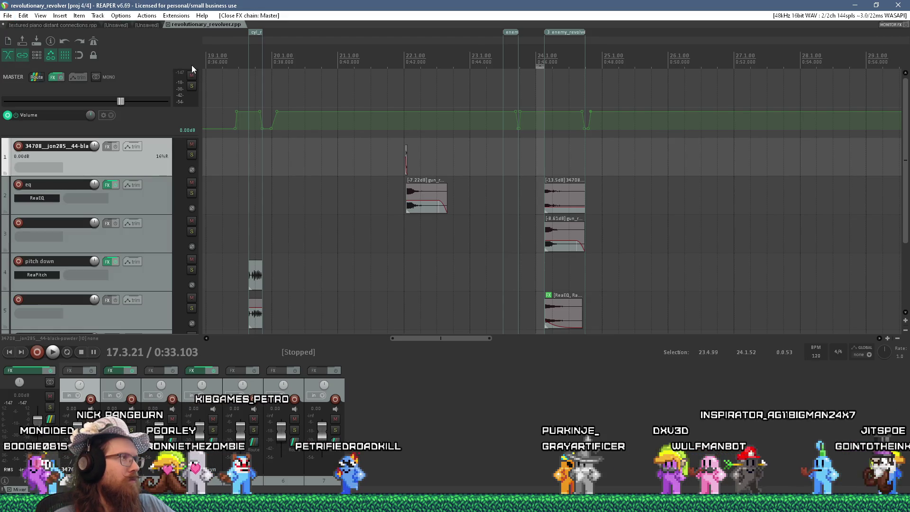
Launch the KOOK debug build from the Godot editor and fire the revolver to hear it.
{"action": "key", "text": "alt+Tab"}
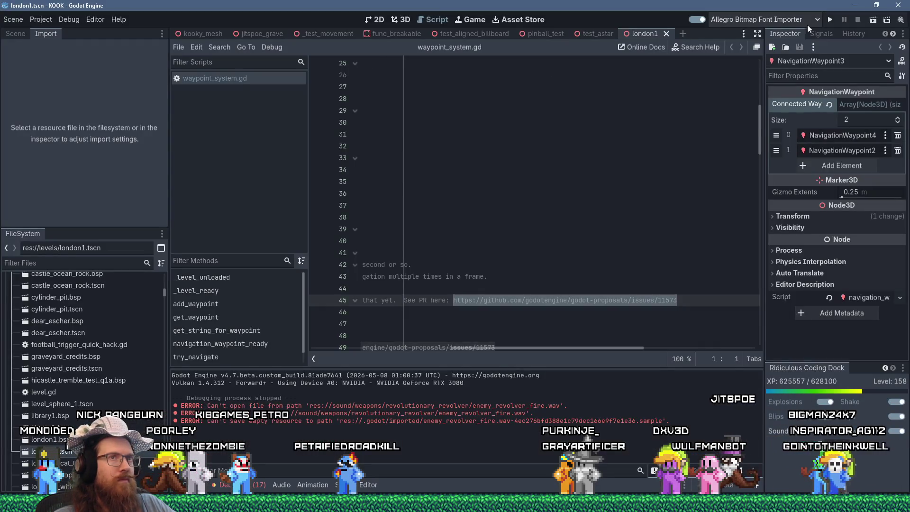
{"action": "left_click", "coordinate": [829, 19]}
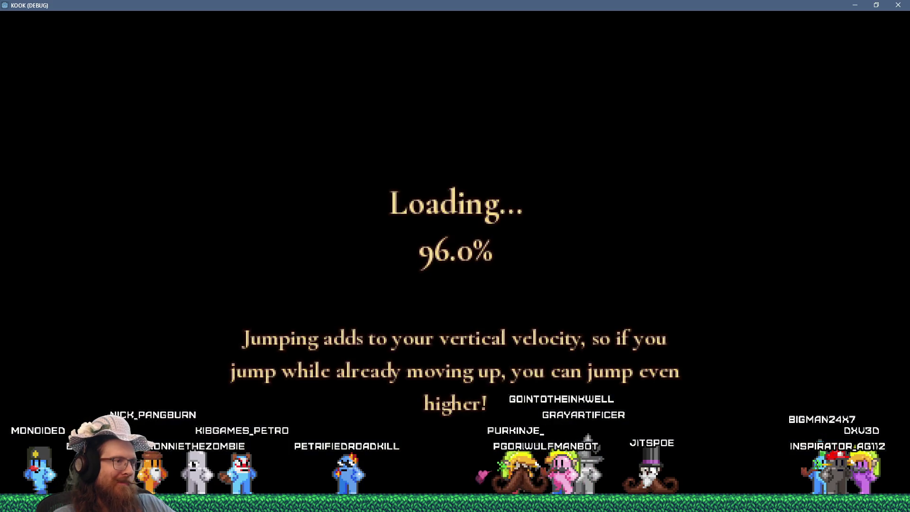
{"action": "key", "text": "w"}
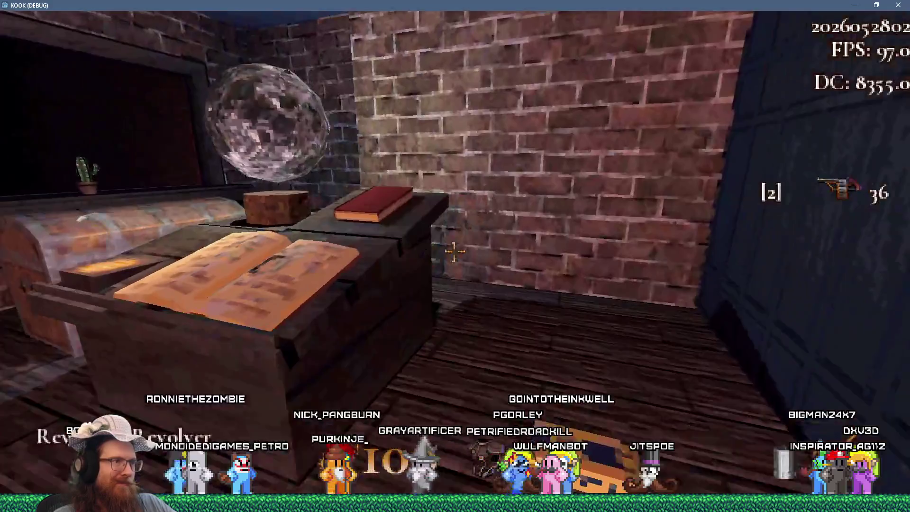
{"action": "left_click", "coordinate": [455, 252]}
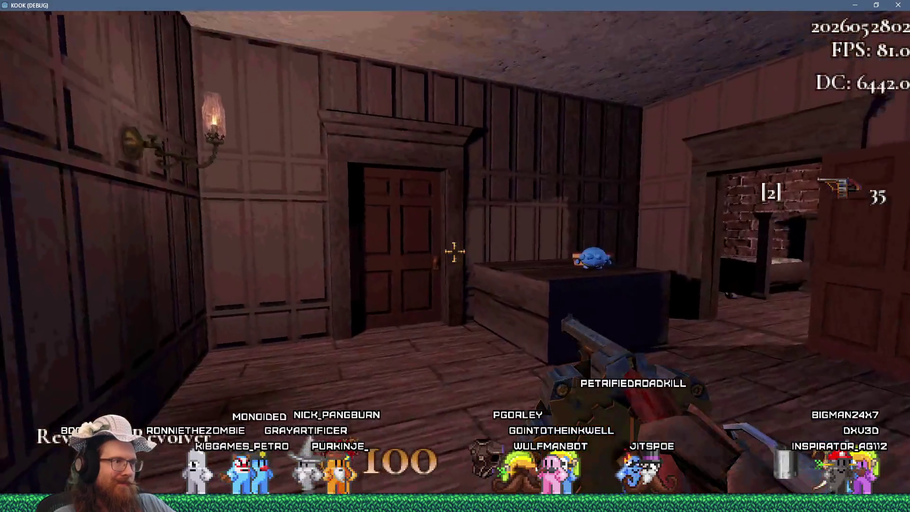
{"action": "left_click", "coordinate": [455, 251]}
{"action": "left_click", "coordinate": [455, 251]}
Move through the brick room, firing at the creature, the corridor and the stairwell.
{"action": "key", "text": "w"}
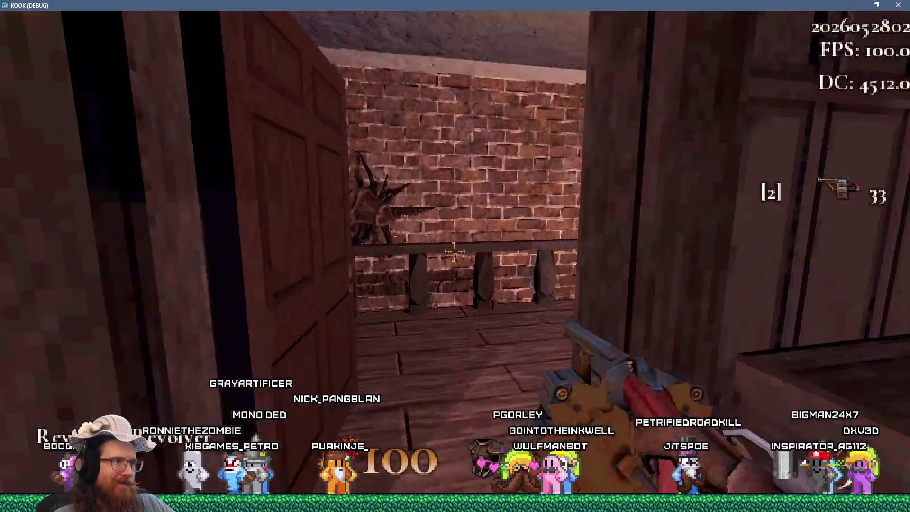
{"action": "left_click", "coordinate": [454, 251]}
{"action": "left_click", "coordinate": [455, 251]}
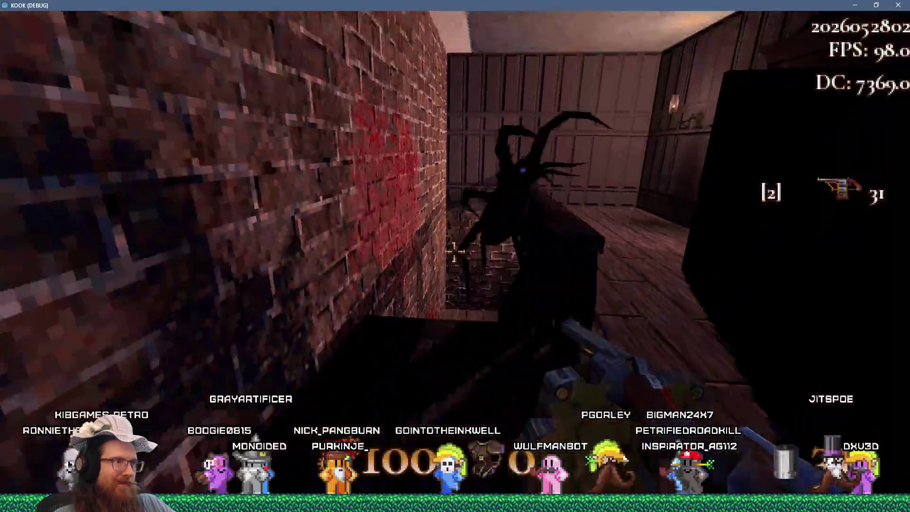
{"action": "left_click", "coordinate": [454, 252]}
{"action": "key", "text": "w"}
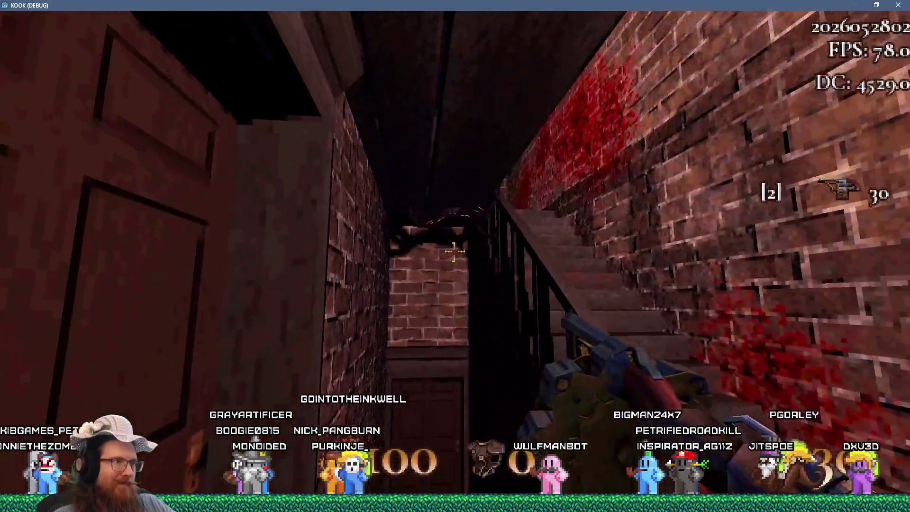
{"action": "left_click", "coordinate": [455, 252]}
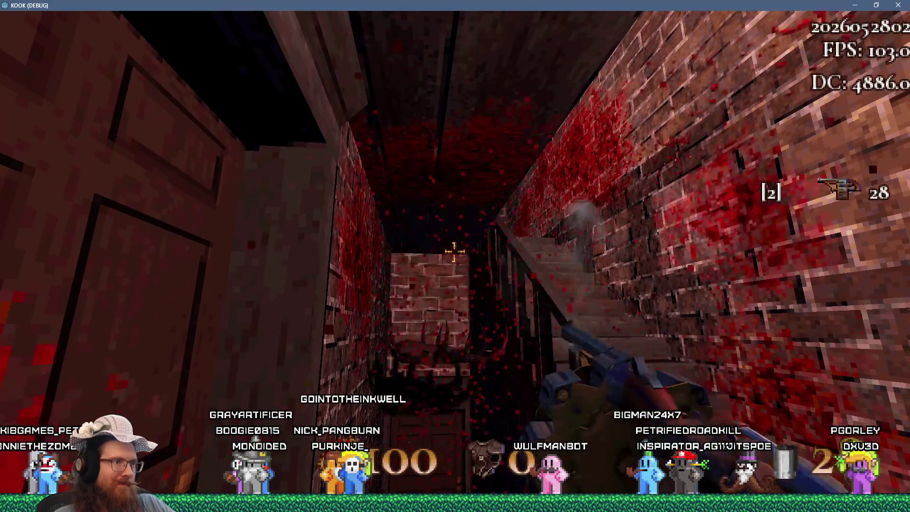
Grab the ammo, head outside, and shoot enemies down the street and the priest.
{"action": "key", "text": "w"}
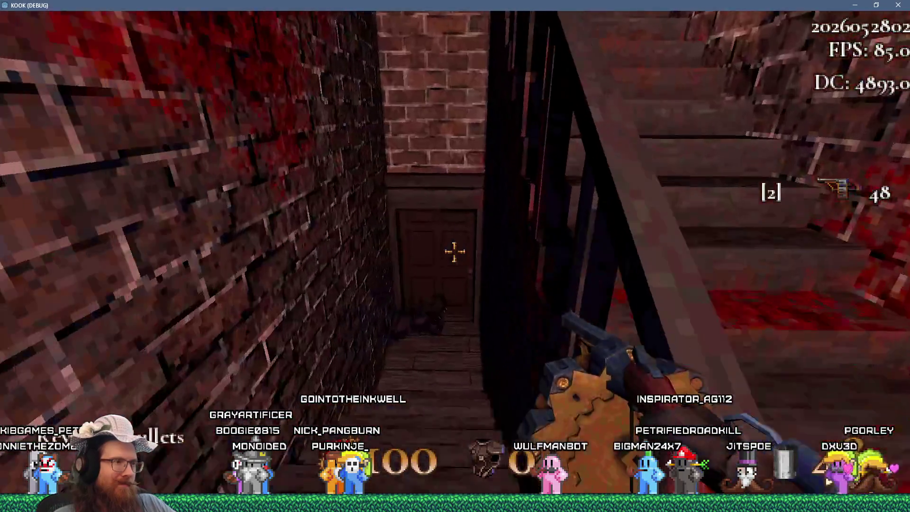
{"action": "key", "text": "w"}
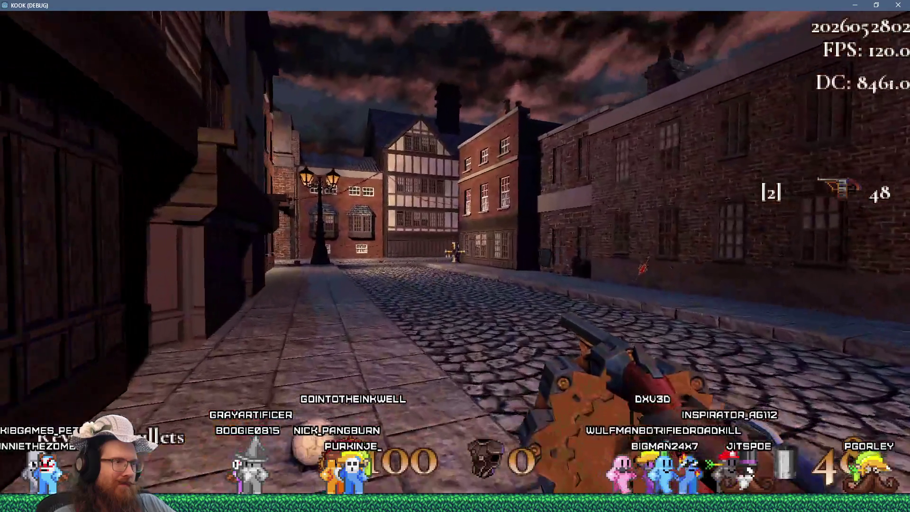
{"action": "left_click", "coordinate": [454, 251]}
{"action": "key", "text": "w"}
{"action": "left_click", "coordinate": [455, 252]}
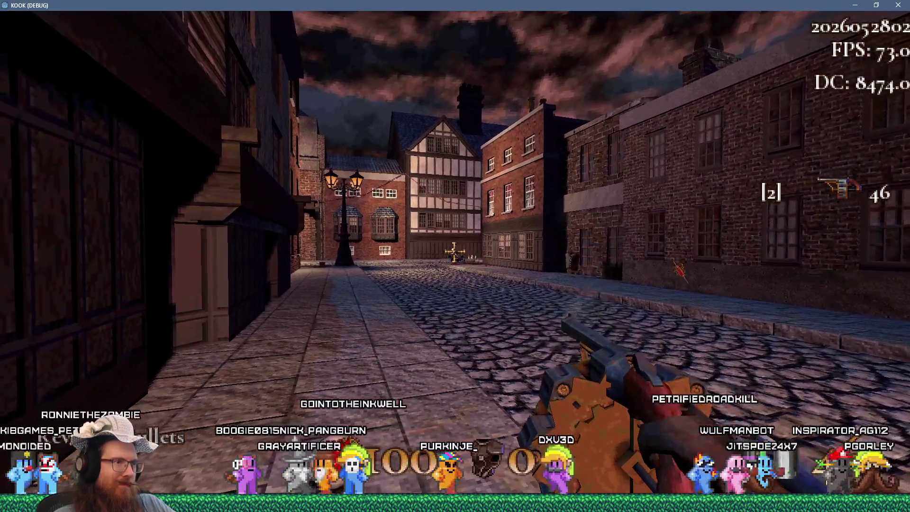
{"action": "left_click", "coordinate": [454, 251]}
{"action": "left_click", "coordinate": [455, 251]}
{"action": "key", "text": "w"}
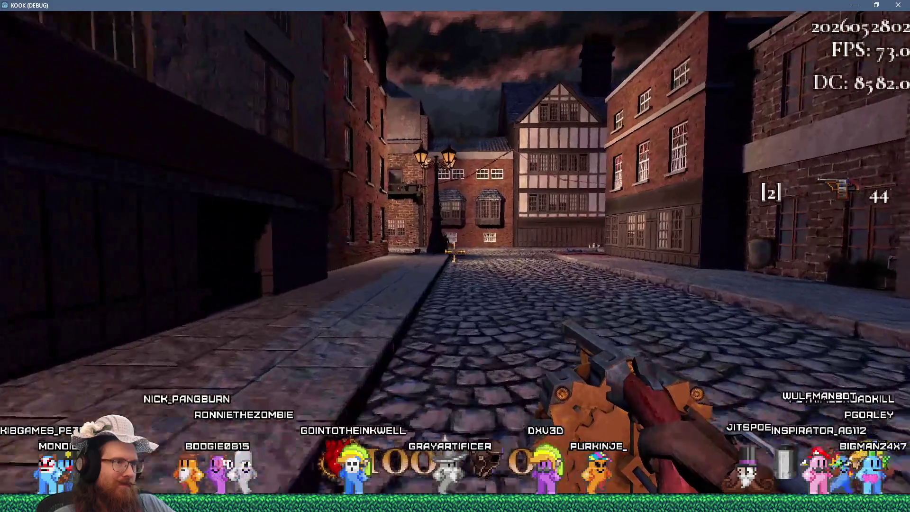
{"action": "left_click", "coordinate": [455, 252]}
{"action": "left_click", "coordinate": [455, 251]}
{"action": "key", "text": "w"}
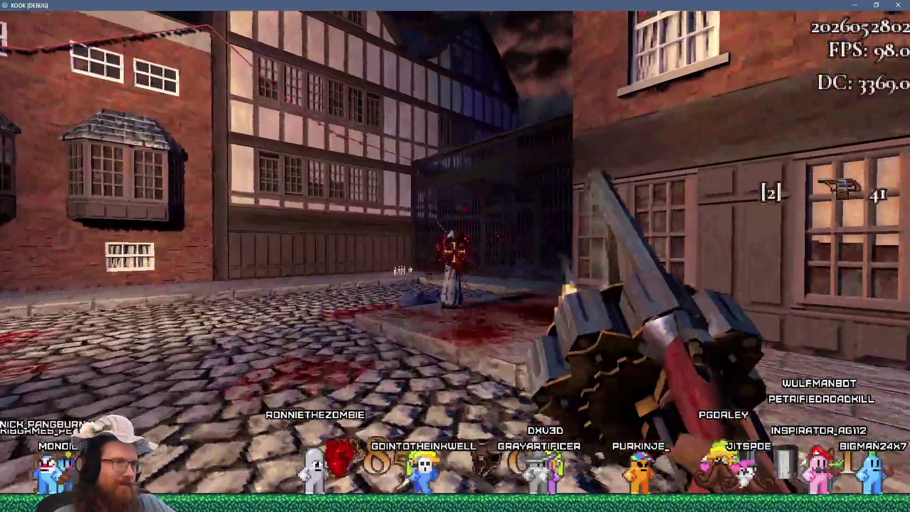
{"action": "left_click", "coordinate": [455, 251]}
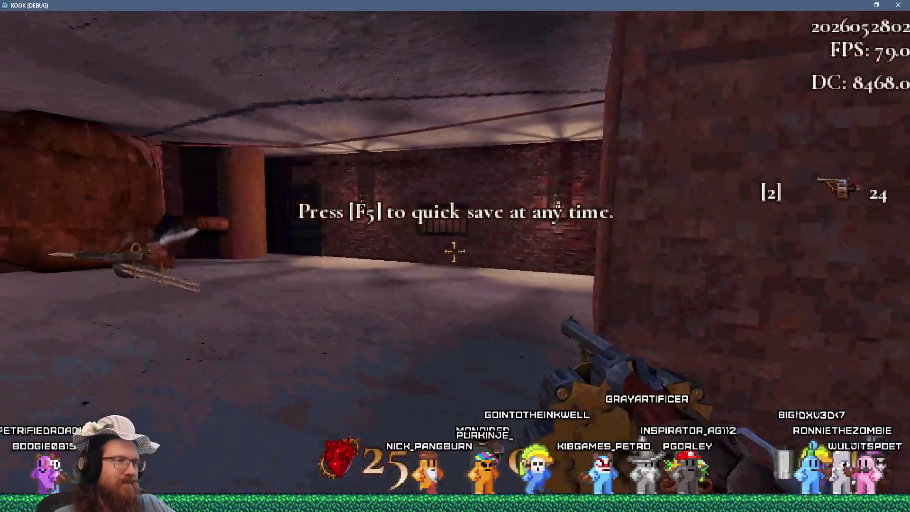
Collect the weapon in the corridor and shoot the enemies in the new room.
{"action": "key", "text": "w"}
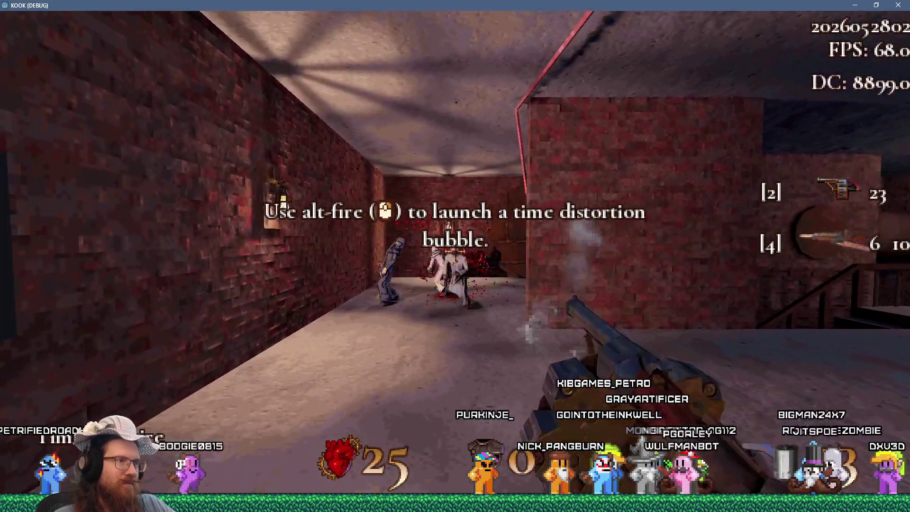
{"action": "left_click", "coordinate": [454, 254]}
{"action": "left_click", "coordinate": [454, 255]}
{"action": "left_click", "coordinate": [455, 254]}
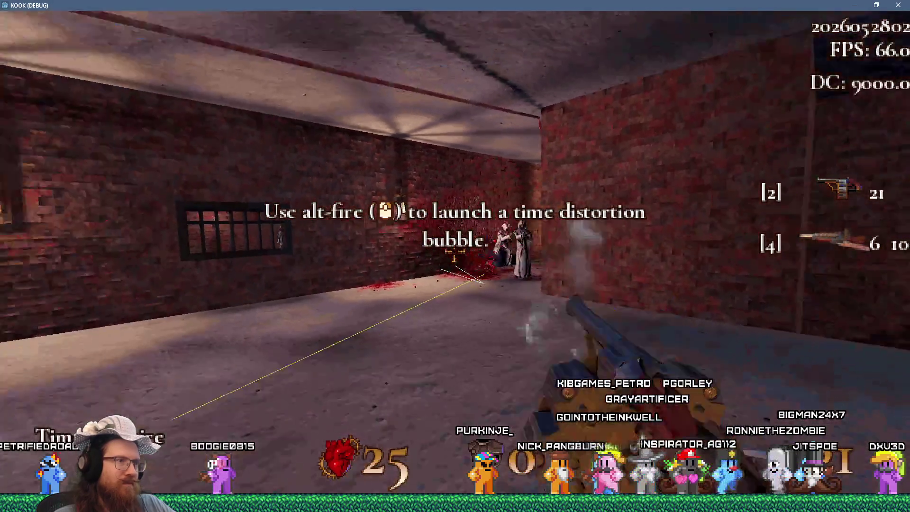
{"action": "left_click", "coordinate": [455, 255]}
{"action": "left_click", "coordinate": [455, 252]}
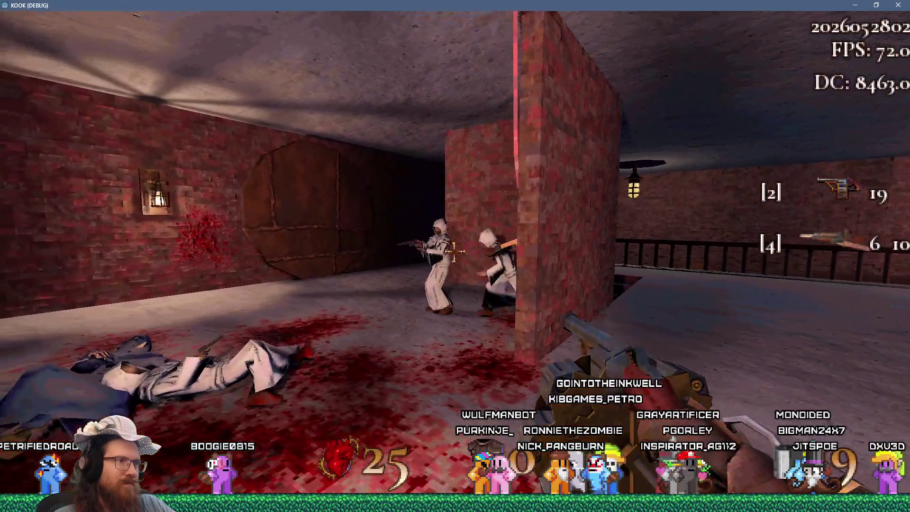
{"action": "left_click", "coordinate": [454, 252]}
{"action": "left_click", "coordinate": [455, 251]}
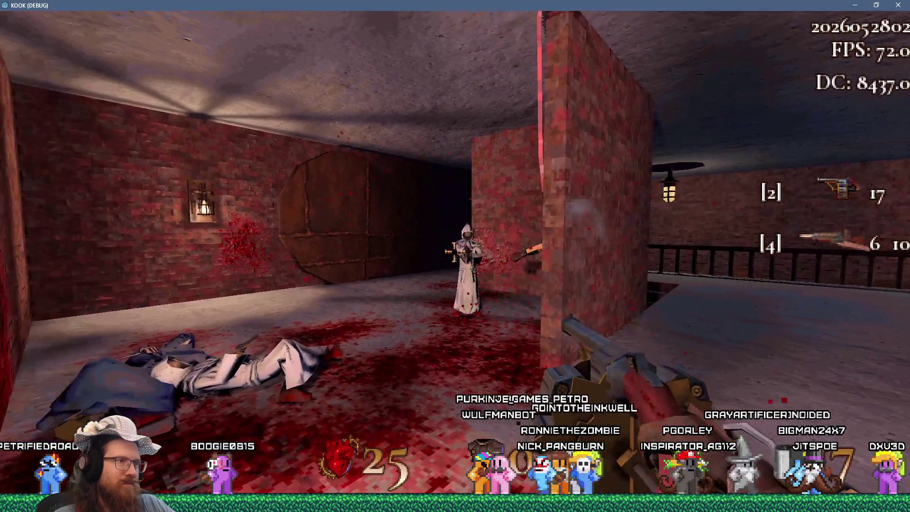
{"action": "left_click", "coordinate": [454, 251]}
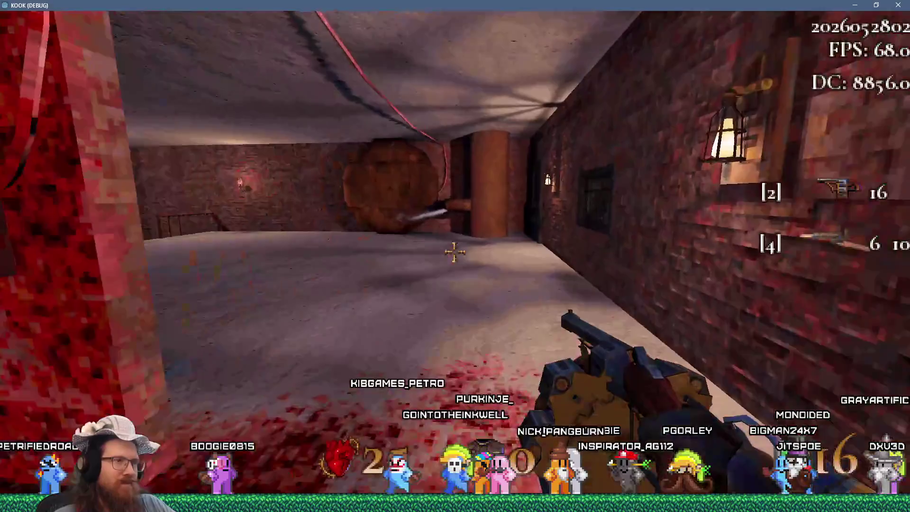
Cross the town square and streets, firing at enemies, through the alley to the brick building.
{"action": "key", "text": "w"}
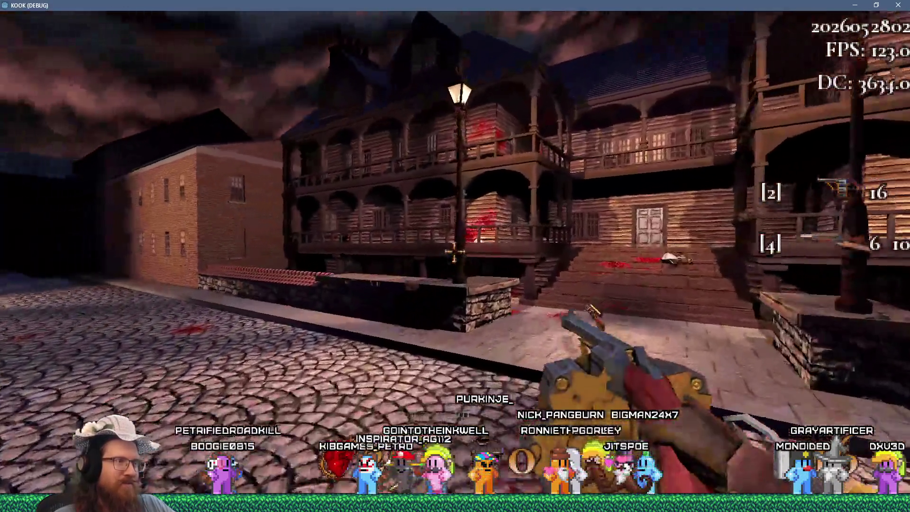
{"action": "left_click", "coordinate": [454, 251]}
{"action": "left_click", "coordinate": [454, 251]}
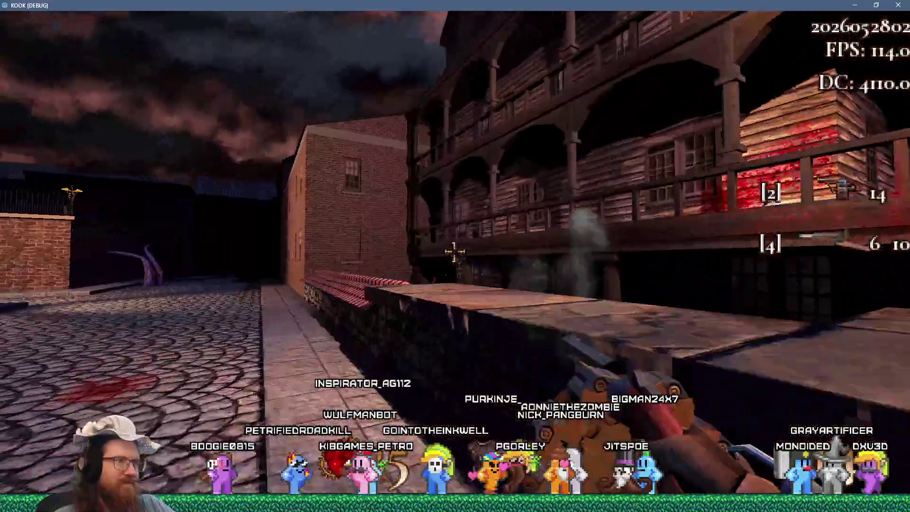
{"action": "key", "text": "w"}
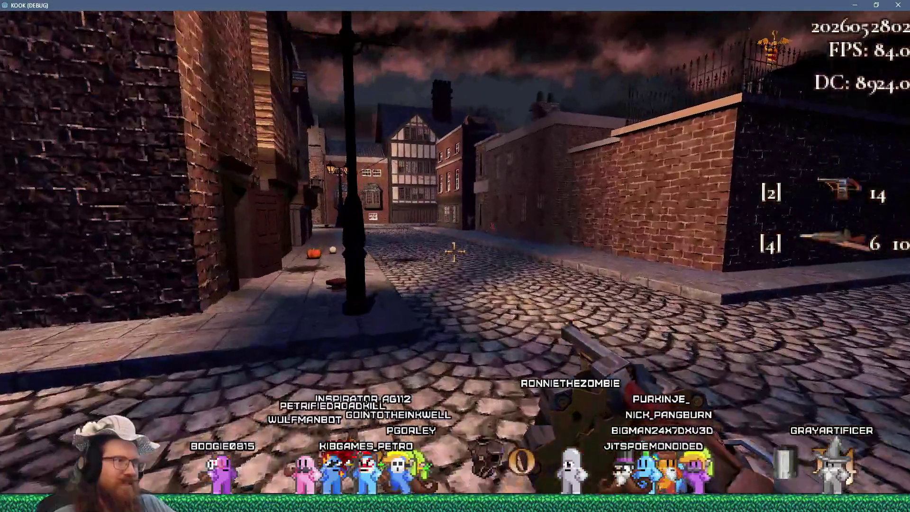
{"action": "key", "text": "w"}
{"action": "left_click", "coordinate": [454, 251]}
{"action": "left_click", "coordinate": [454, 251]}
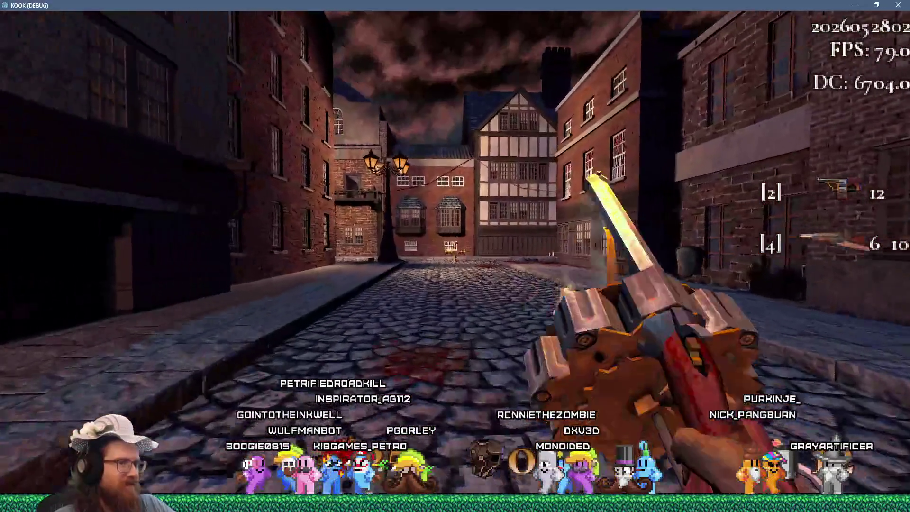
{"action": "left_click", "coordinate": [454, 251]}
{"action": "key", "text": "w"}
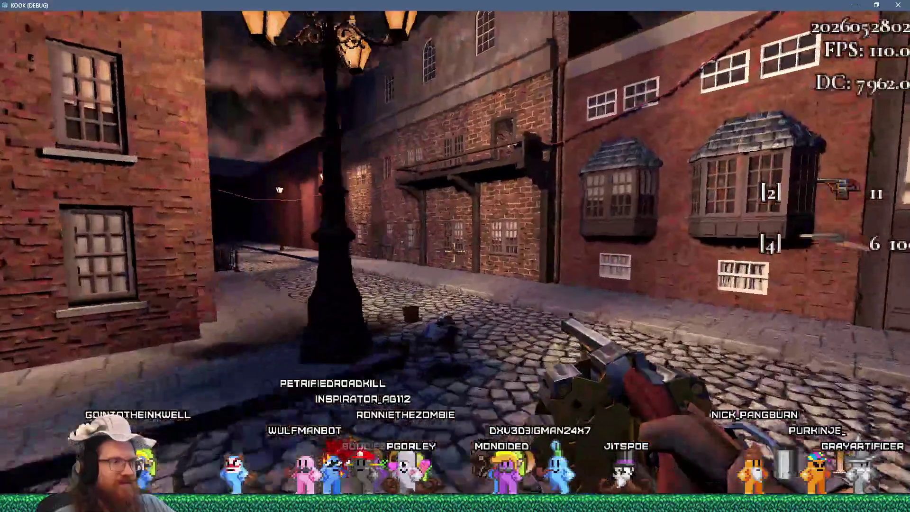
{"action": "key", "text": "w"}
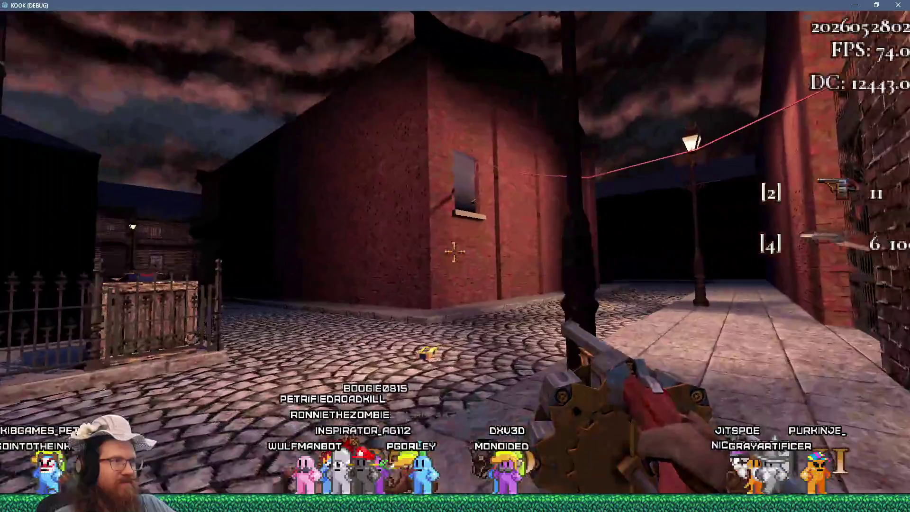
{"action": "key", "text": "w"}
Fire at the building's window and brick wall until the revolver shows Insufficient ammo.
{"action": "left_click", "coordinate": [454, 251]}
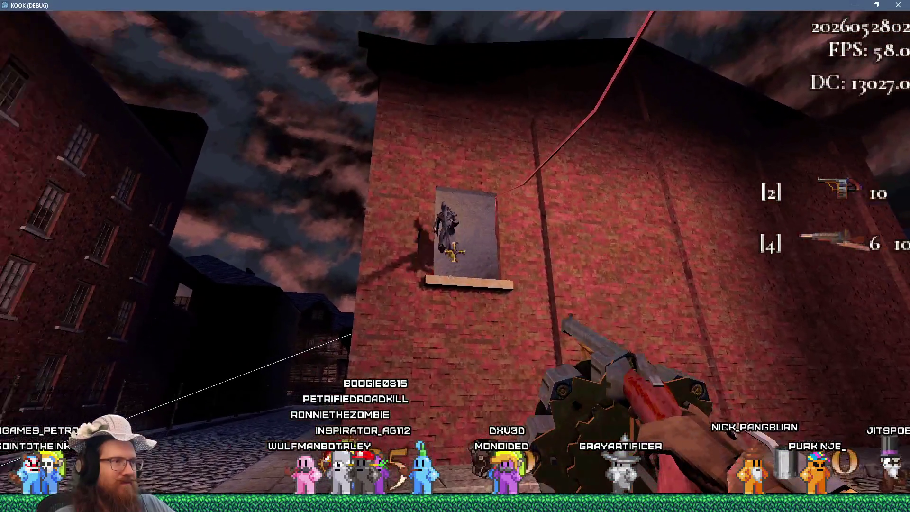
{"action": "left_click", "coordinate": [454, 252]}
{"action": "left_click", "coordinate": [454, 252]}
{"action": "left_click", "coordinate": [454, 253]}
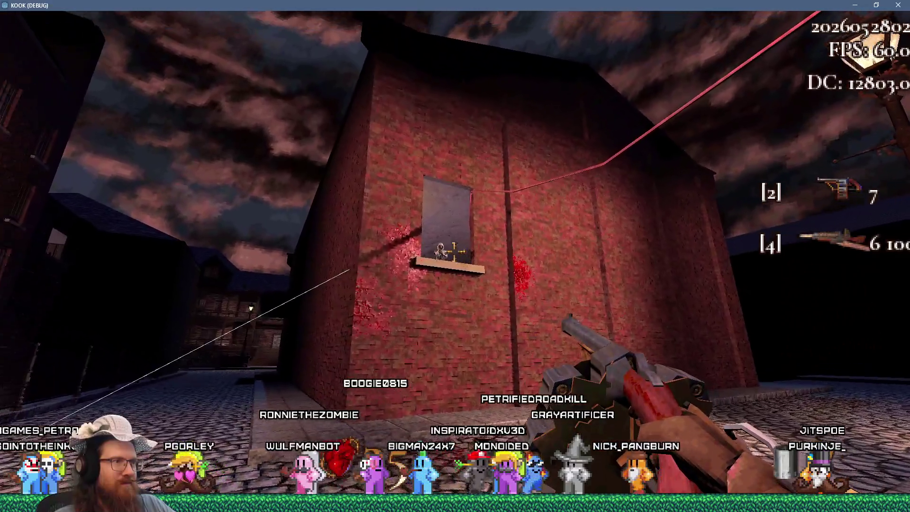
{"action": "left_click", "coordinate": [454, 252]}
{"action": "left_click", "coordinate": [454, 252]}
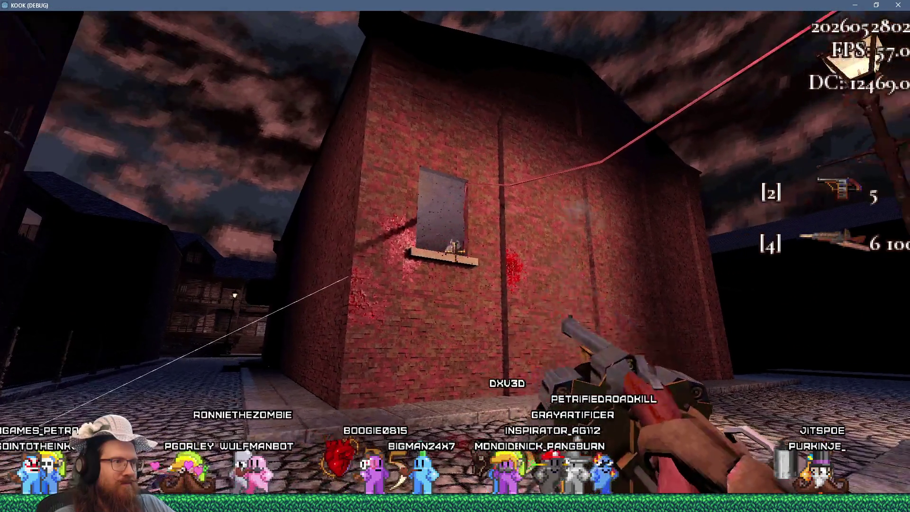
{"action": "left_click", "coordinate": [454, 251]}
{"action": "left_click", "coordinate": [454, 251]}
{"action": "left_click", "coordinate": [455, 251]}
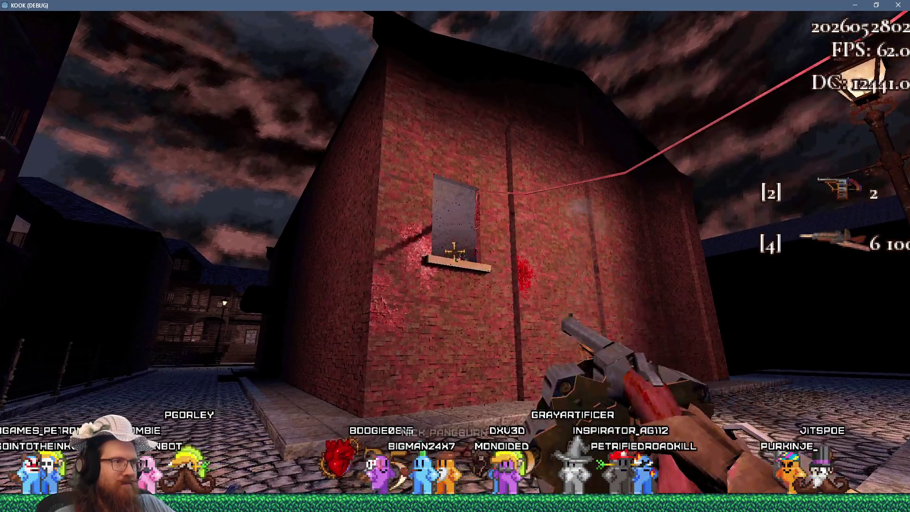
{"action": "left_click", "coordinate": [454, 250]}
{"action": "left_click", "coordinate": [454, 250]}
{"action": "left_click", "coordinate": [454, 250]}
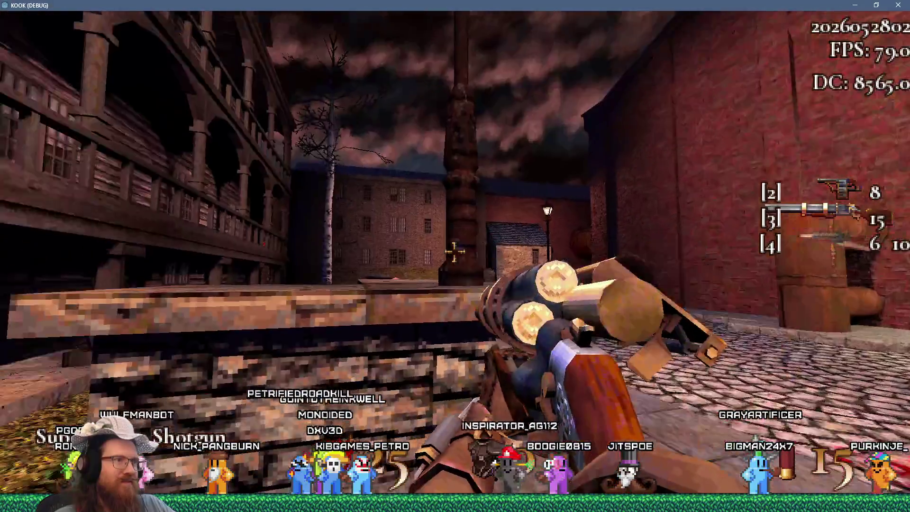
Walk to the brick building's doorway, switch to the revolver with 2, and fire past it.
{"action": "key", "text": "w"}
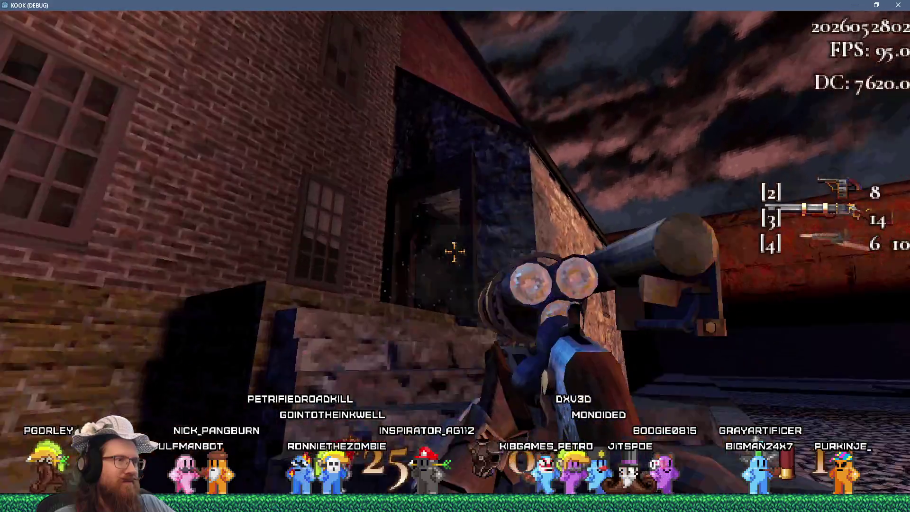
{"action": "left_click", "coordinate": [454, 252]}
{"action": "key", "text": "w"}
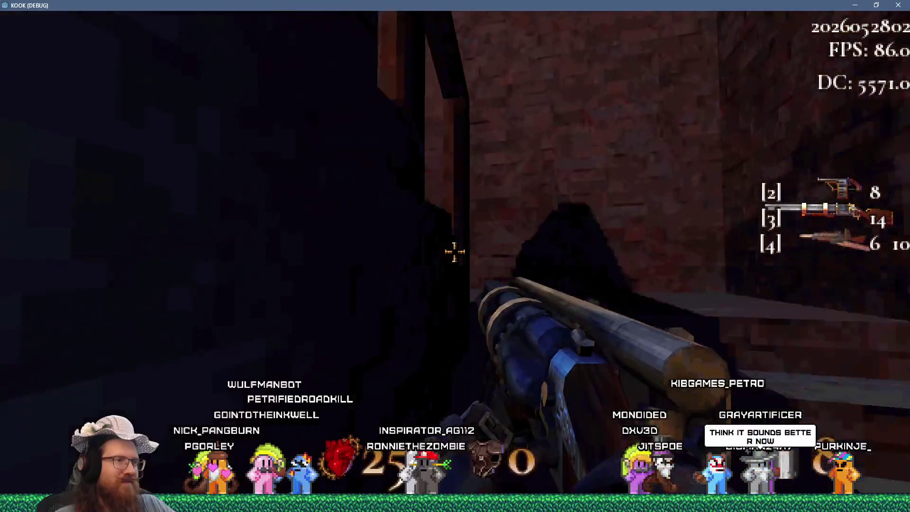
{"action": "key", "text": "2"}
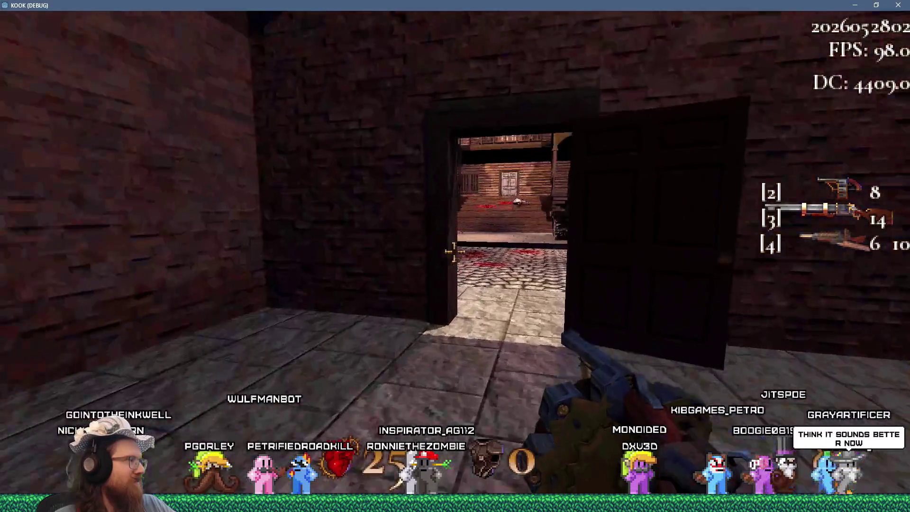
{"action": "key", "text": "w"}
{"action": "left_click", "coordinate": [455, 252]}
{"action": "left_click", "coordinate": [454, 252]}
{"action": "left_click", "coordinate": [455, 252]}
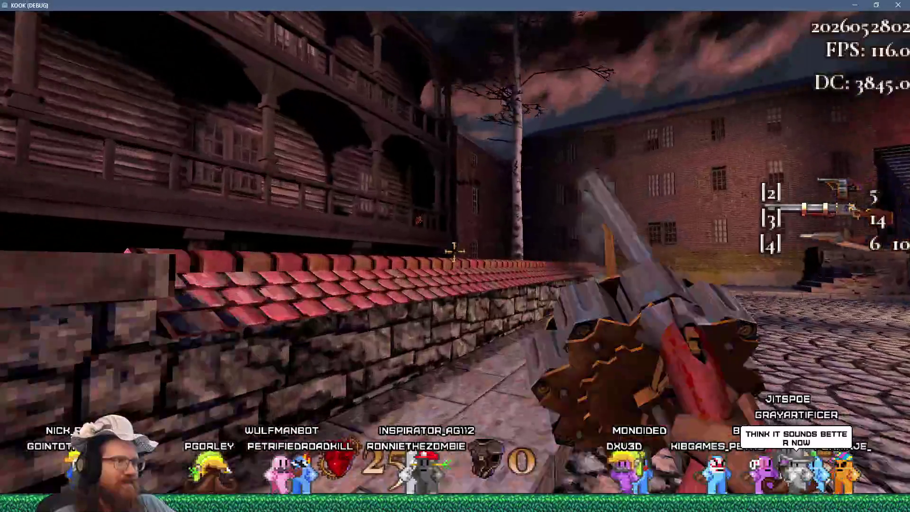
Climb onto the tiled wall, shoot the nearby enemy, and bring up the development console.
{"action": "key", "text": "w"}
{"action": "key", "text": "grave"}
{"action": "key", "text": "grave"}
{"action": "left_click", "coordinate": [455, 252]}
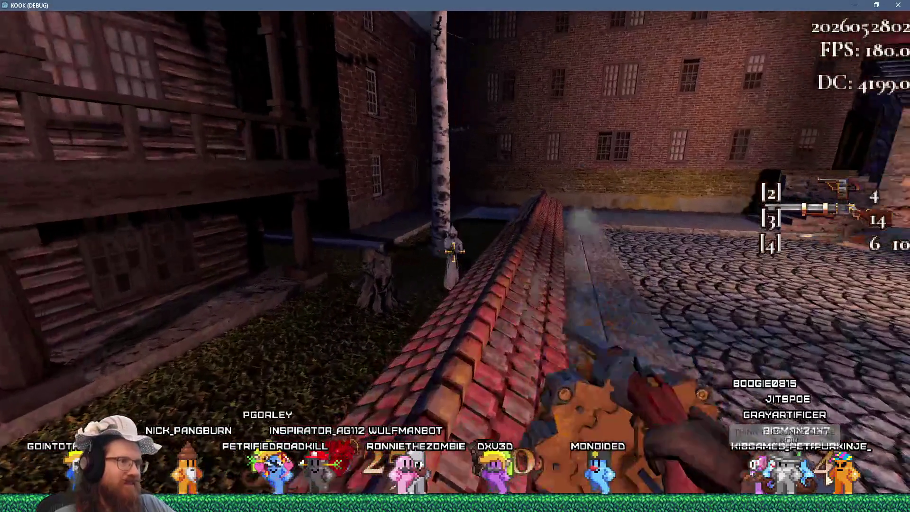
{"action": "left_click", "coordinate": [454, 252]}
{"action": "key", "text": "grave"}
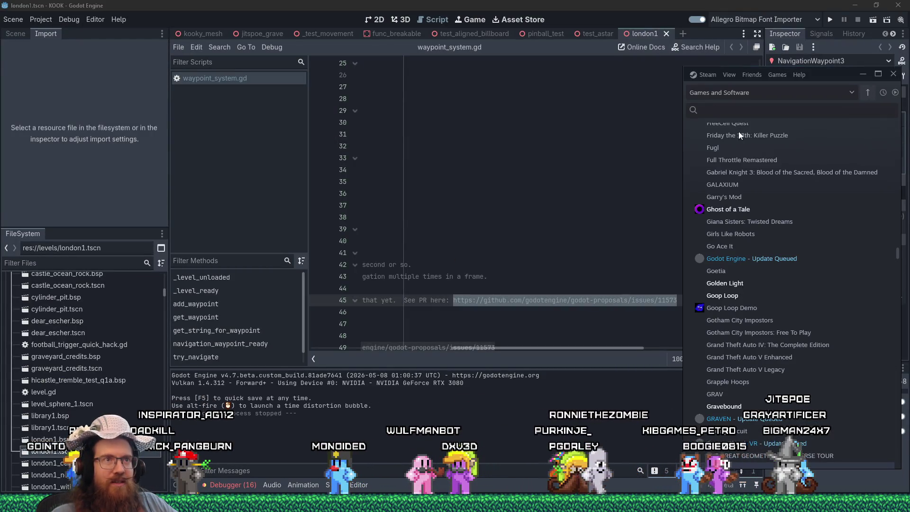
Search the Steam library for 'kook' and play KOOK Demo.
{"action": "left_click", "coordinate": [744, 109]}
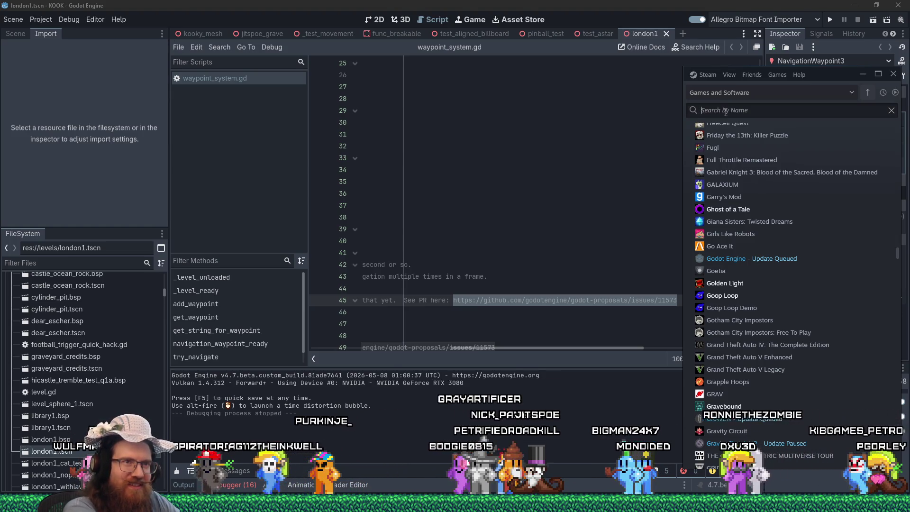
{"action": "type", "text": "kook"}
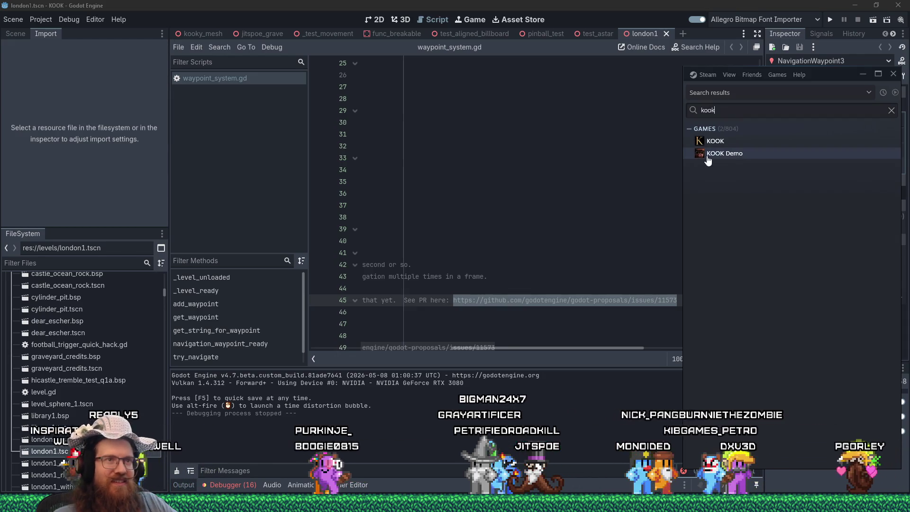
{"action": "left_click", "coordinate": [708, 161]}
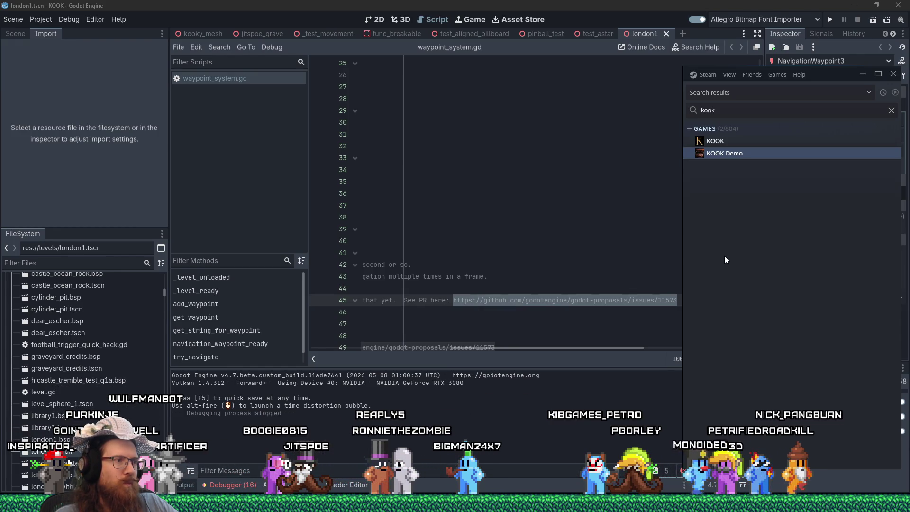
{"action": "right_click", "coordinate": [720, 155]}
{"action": "left_click", "coordinate": [728, 162]}
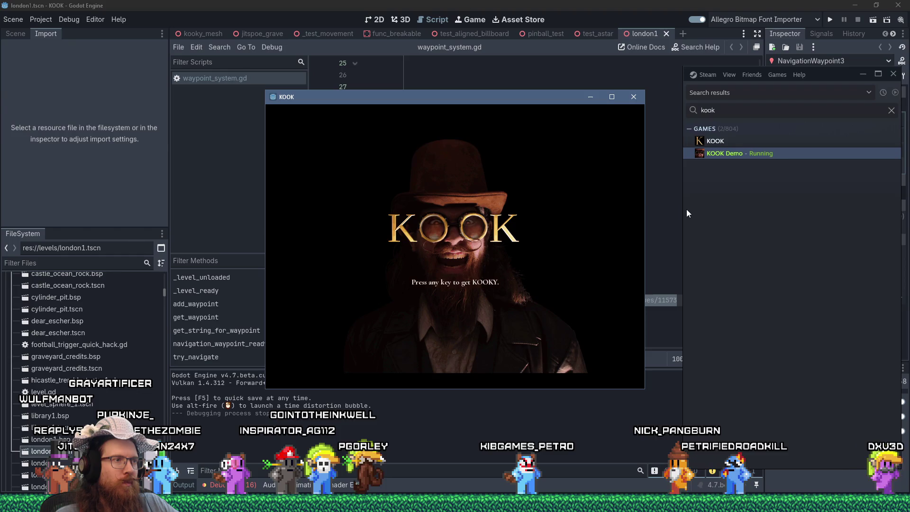
Maximize the KOOK Demo window and load the london map from the development console.
{"action": "left_click", "coordinate": [611, 97]}
{"action": "key", "text": "grave"}
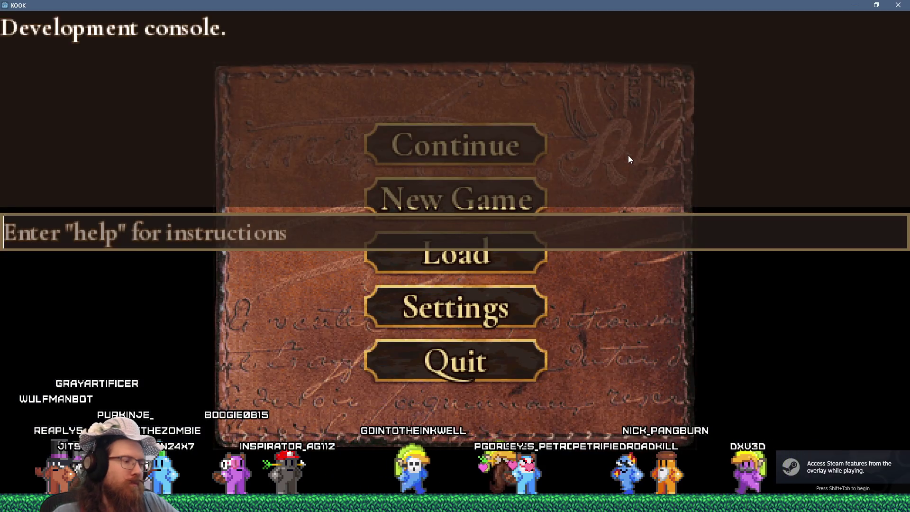
{"action": "type", "text": "wap"}
{"action": "key", "text": "BackSpace"}
{"action": "key", "text": "BackSpace"}
{"action": "key", "text": "BackSpace"}
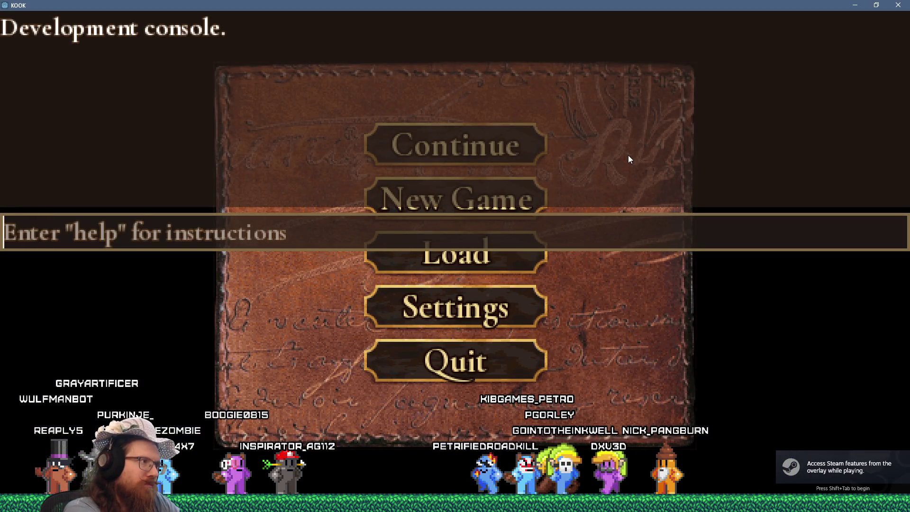
{"action": "type", "text": "map london"}
{"action": "key", "text": "Return"}
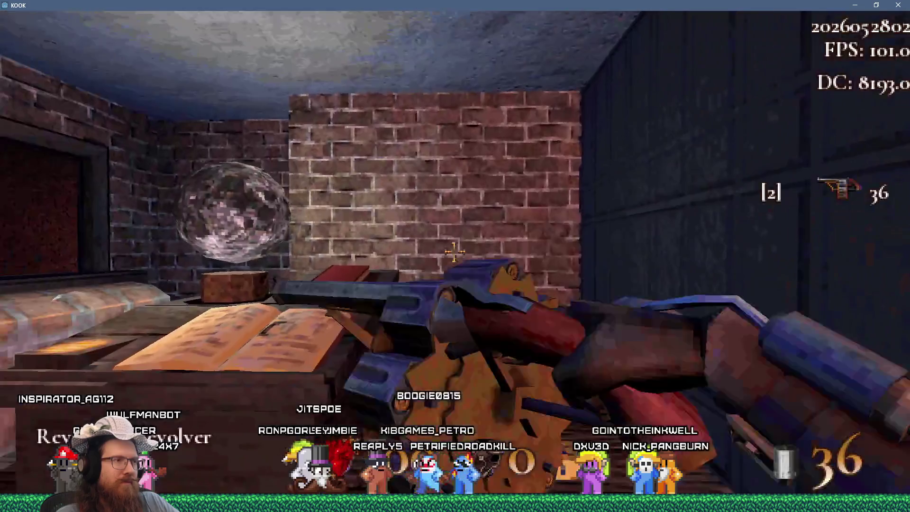
Shoot enemies in the brick room, panelled hall and doorway, and the spiked creature on the stairs.
{"action": "left_click", "coordinate": [456, 251]}
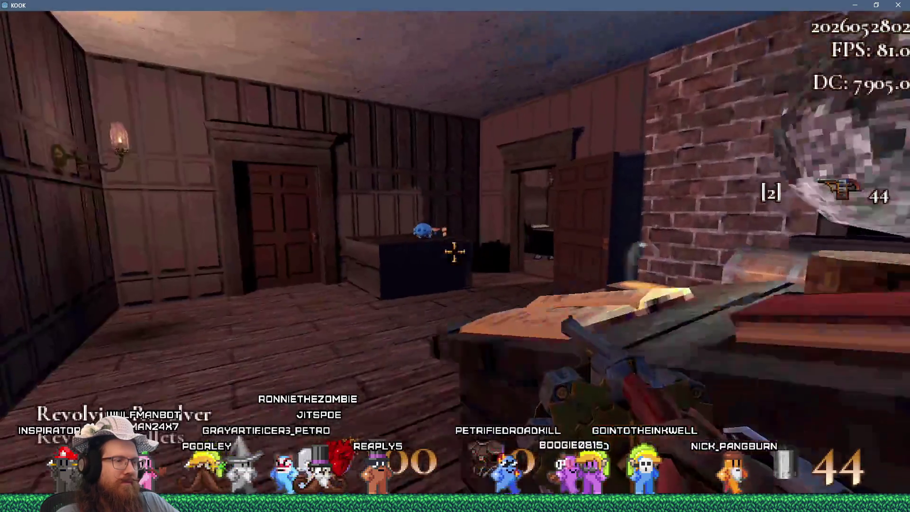
{"action": "left_click", "coordinate": [456, 252]}
{"action": "left_click", "coordinate": [455, 252]}
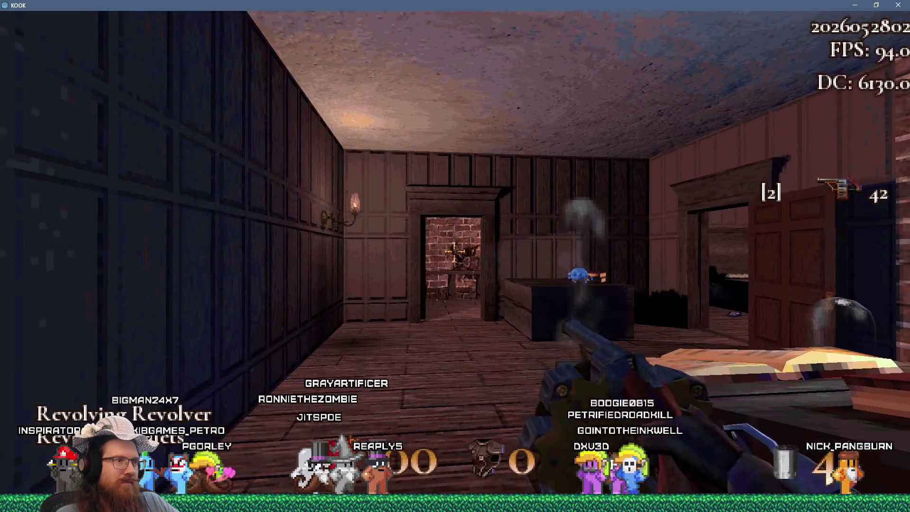
{"action": "left_click", "coordinate": [455, 252]}
{"action": "left_click", "coordinate": [455, 251]}
{"action": "key", "text": "w"}
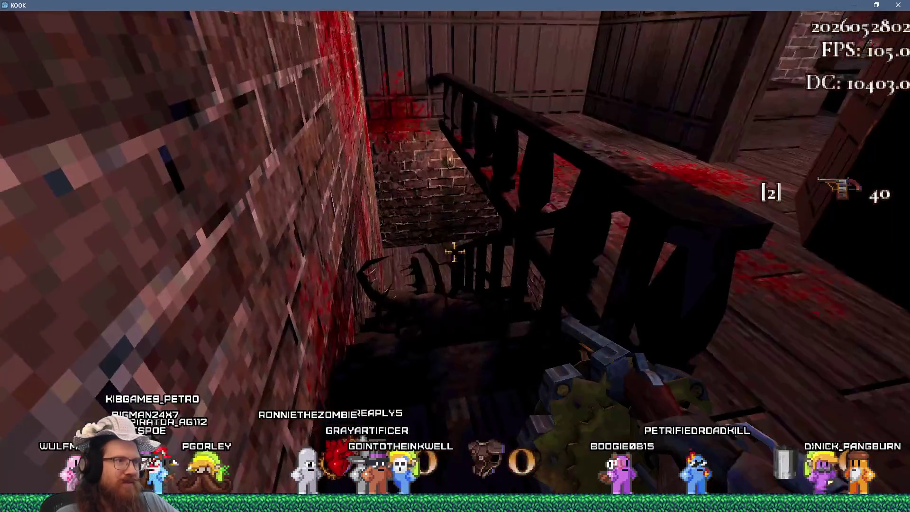
{"action": "left_click", "coordinate": [455, 252]}
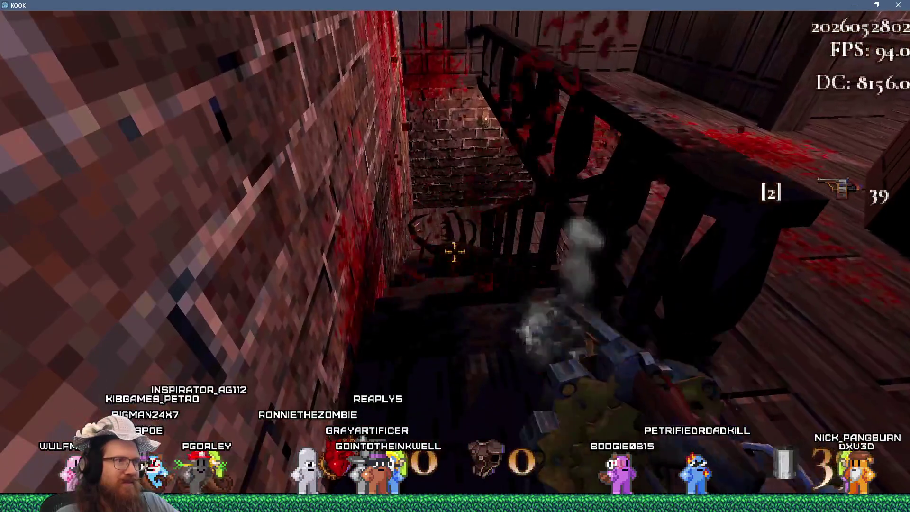
{"action": "left_click", "coordinate": [455, 251]}
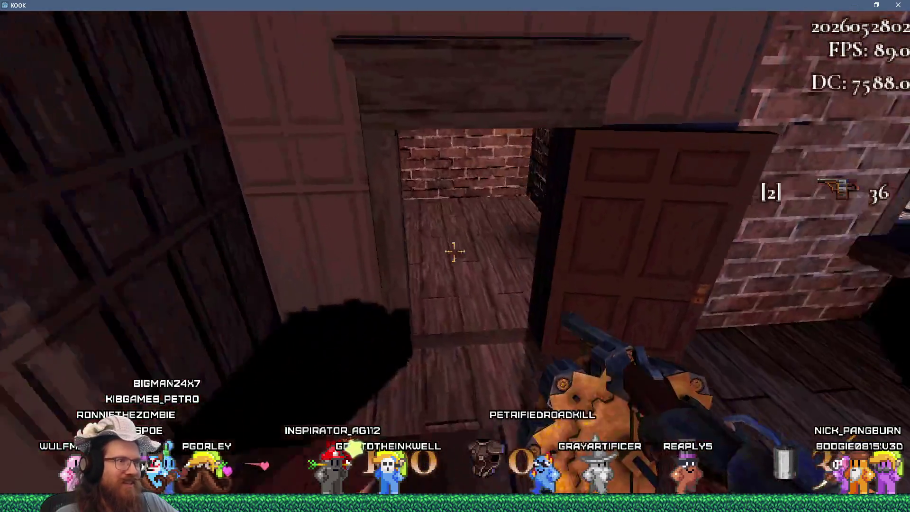
Drop from the window to the street, then fire at enemies in the mansion square while retreating.
{"action": "key", "text": "w"}
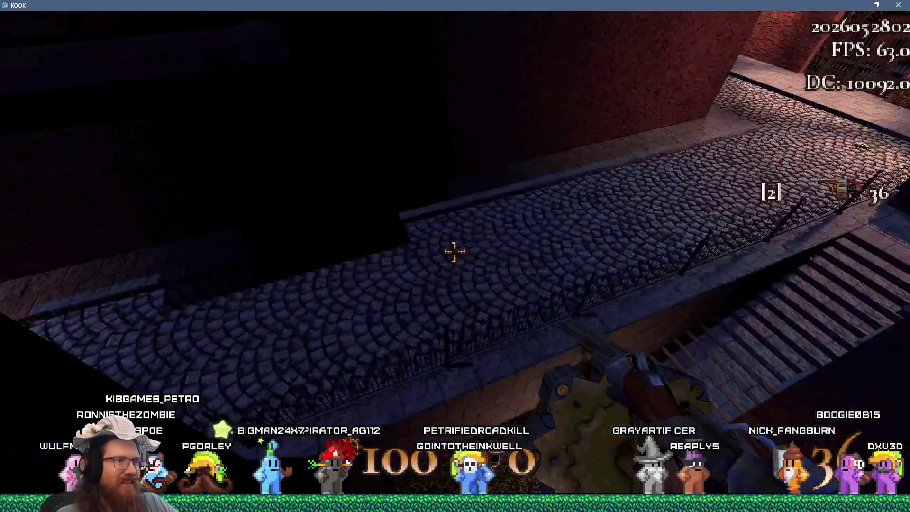
{"action": "key", "text": "w"}
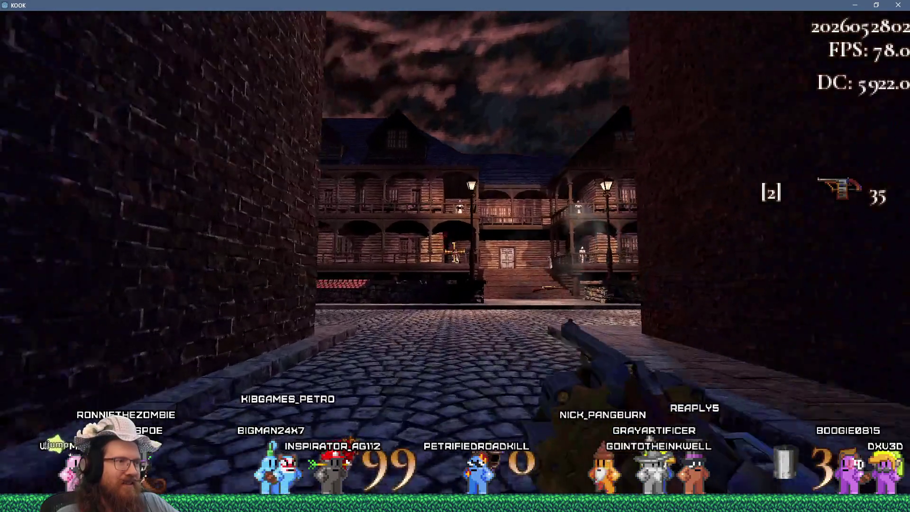
{"action": "key", "text": "w"}
{"action": "left_click", "coordinate": [455, 252]}
{"action": "left_click", "coordinate": [455, 253]}
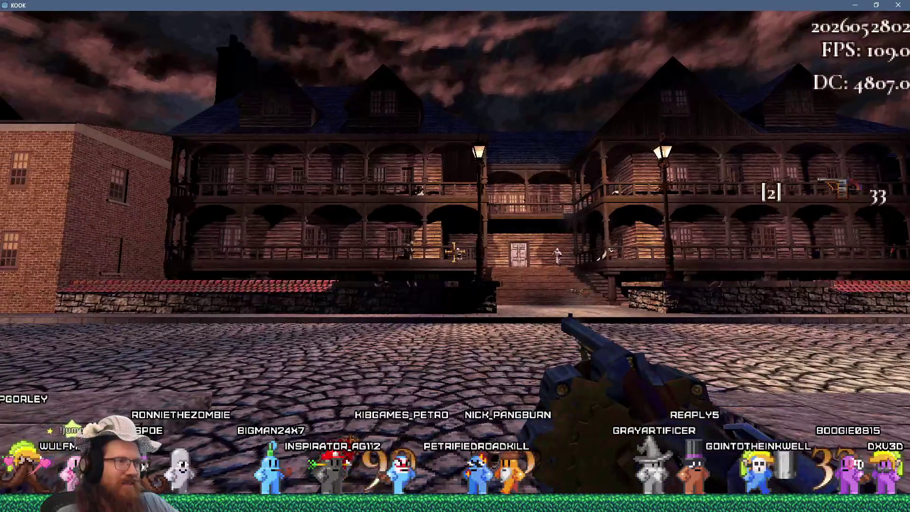
{"action": "key", "text": "s"}
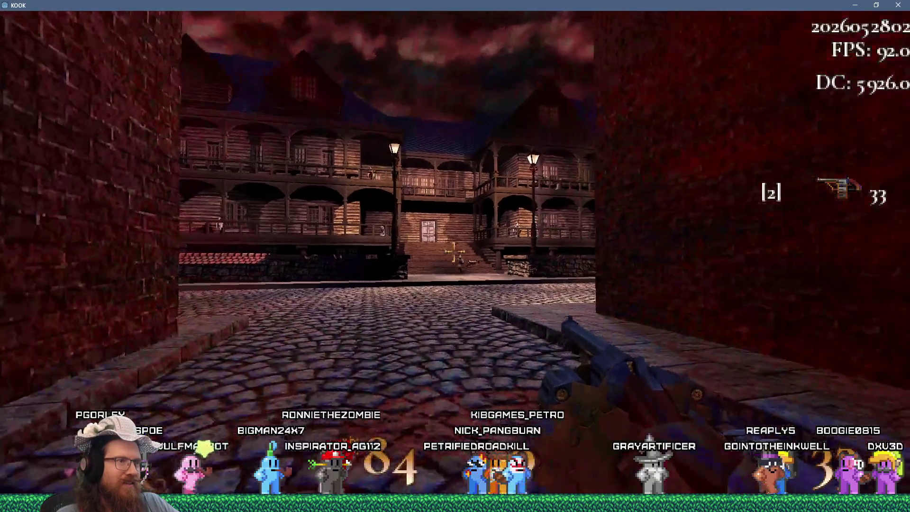
{"action": "left_click", "coordinate": [455, 253]}
{"action": "left_click", "coordinate": [454, 253]}
Open the console, bring up Godot, then shoot enemies in the panelled room and the wall spider.
{"action": "key", "text": "grave"}
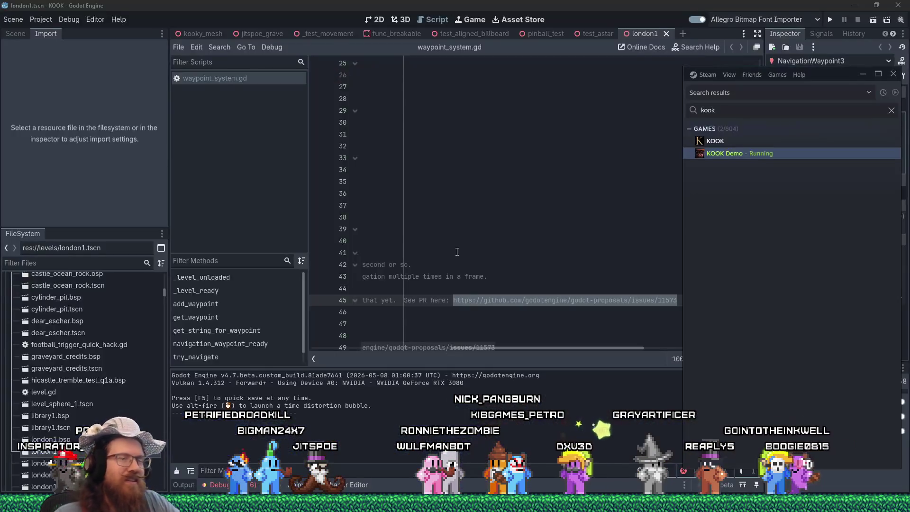
{"action": "left_click", "coordinate": [761, 5]}
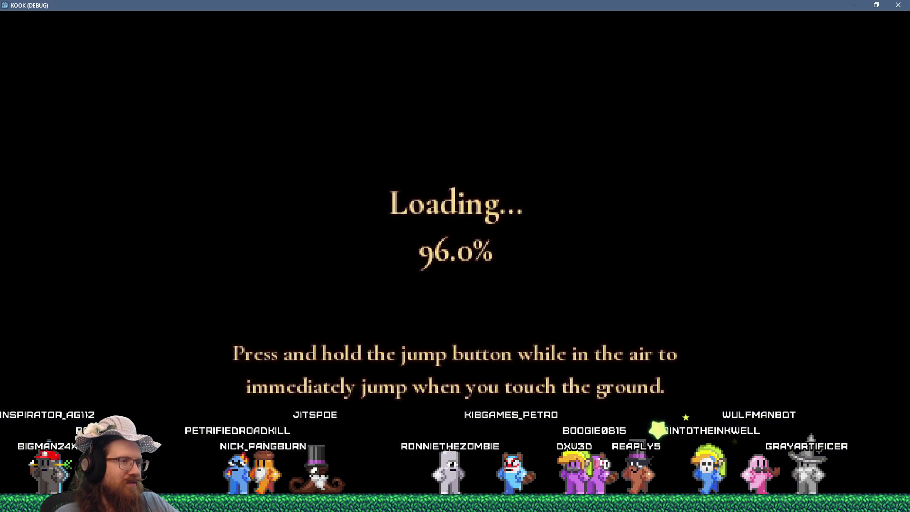
{"action": "key", "text": "w"}
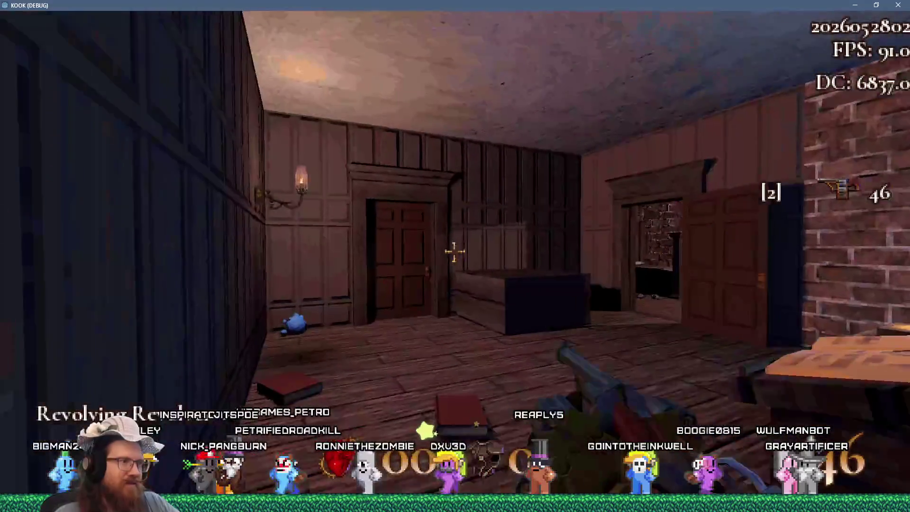
{"action": "left_click", "coordinate": [455, 252]}
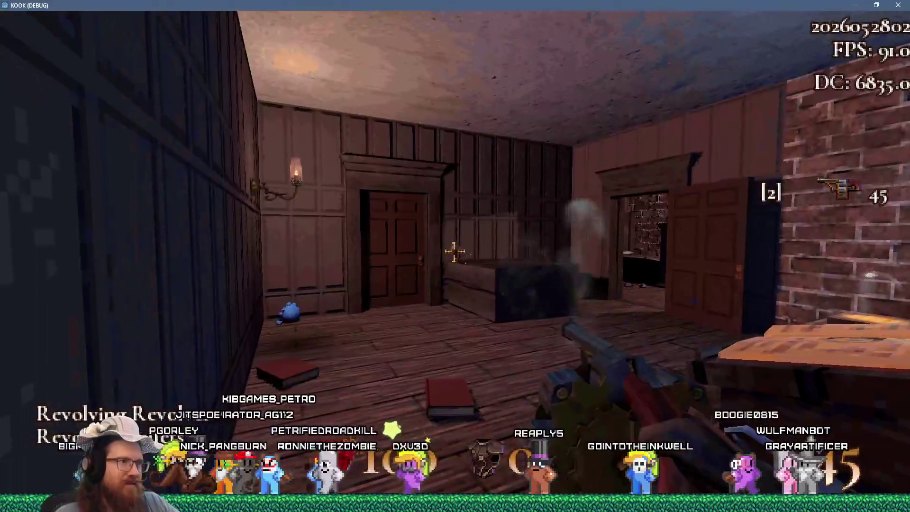
{"action": "left_click", "coordinate": [455, 252]}
{"action": "left_click", "coordinate": [455, 252]}
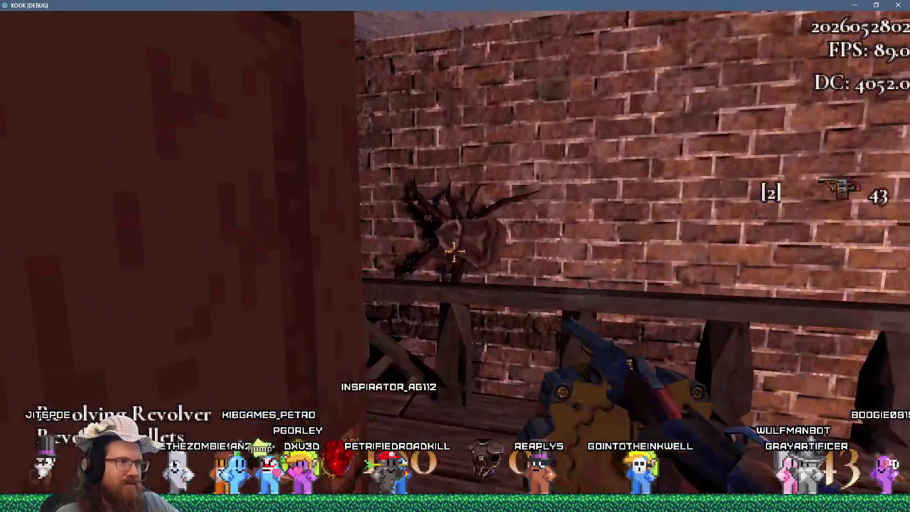
{"action": "left_click", "coordinate": [455, 251]}
{"action": "left_click", "coordinate": [456, 251]}
Shoot the ceiling spider and the enemy by the window, then kill the enemy down the street.
{"action": "key", "text": "w"}
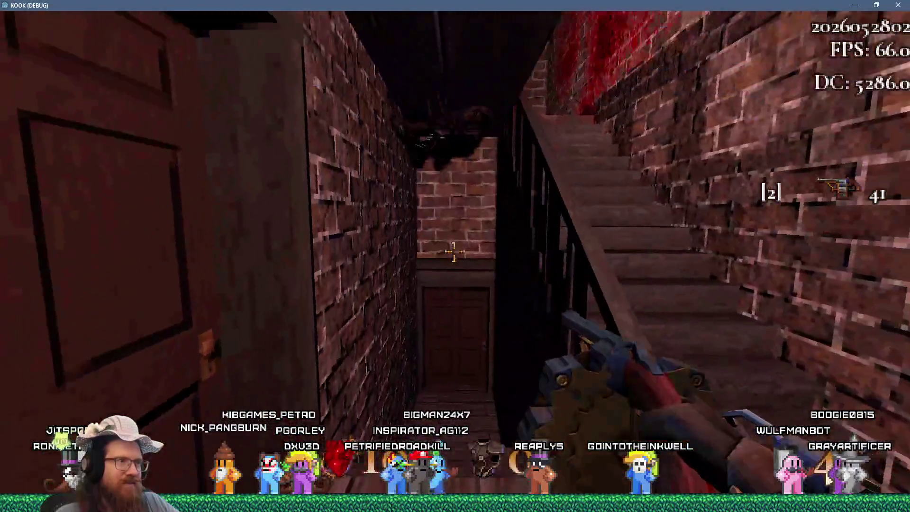
{"action": "left_click", "coordinate": [455, 252]}
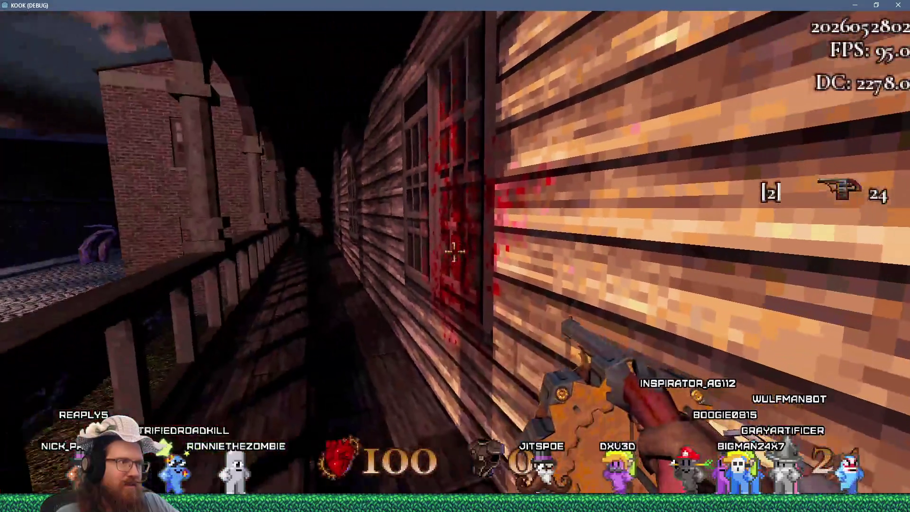
{"action": "left_click", "coordinate": [454, 252]}
{"action": "left_click", "coordinate": [455, 251]}
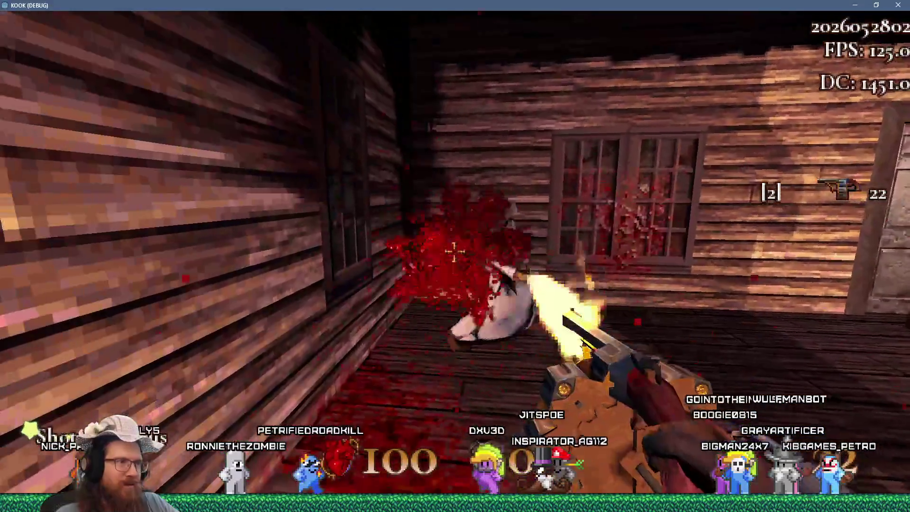
{"action": "key", "text": "w"}
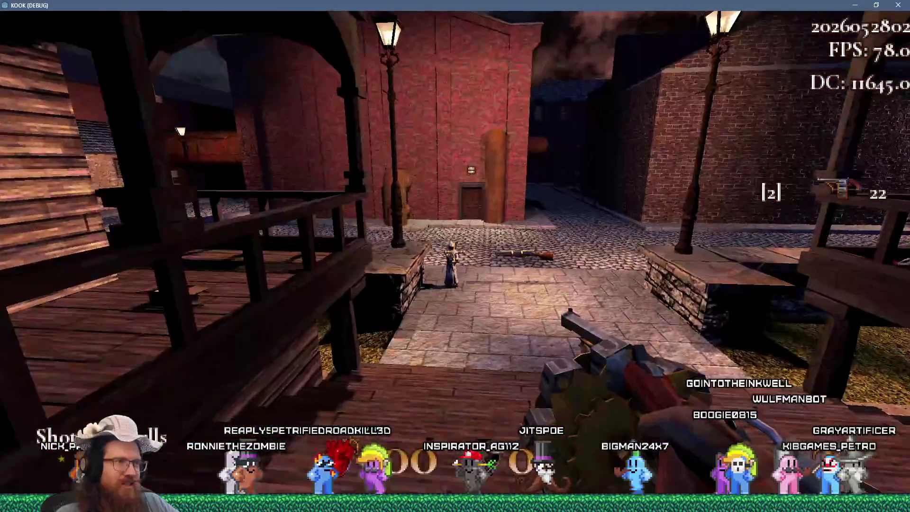
{"action": "left_click", "coordinate": [454, 251]}
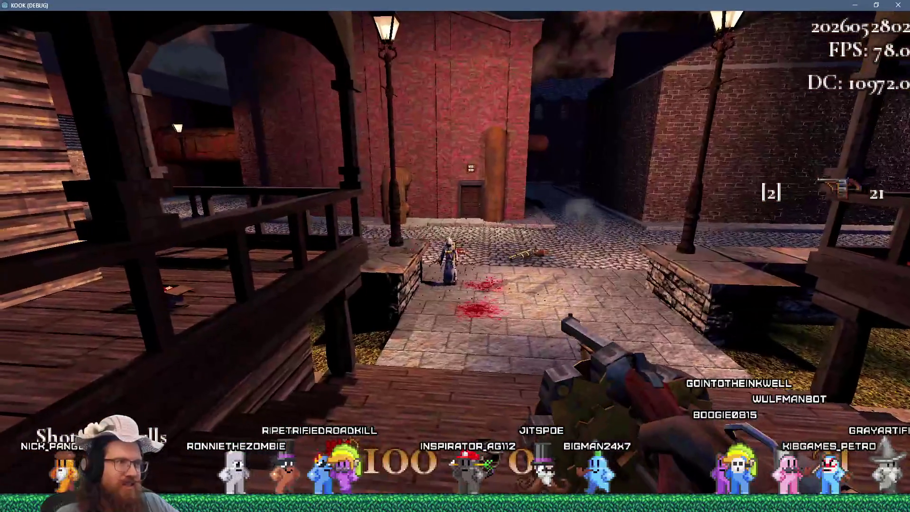
{"action": "left_click", "coordinate": [454, 251]}
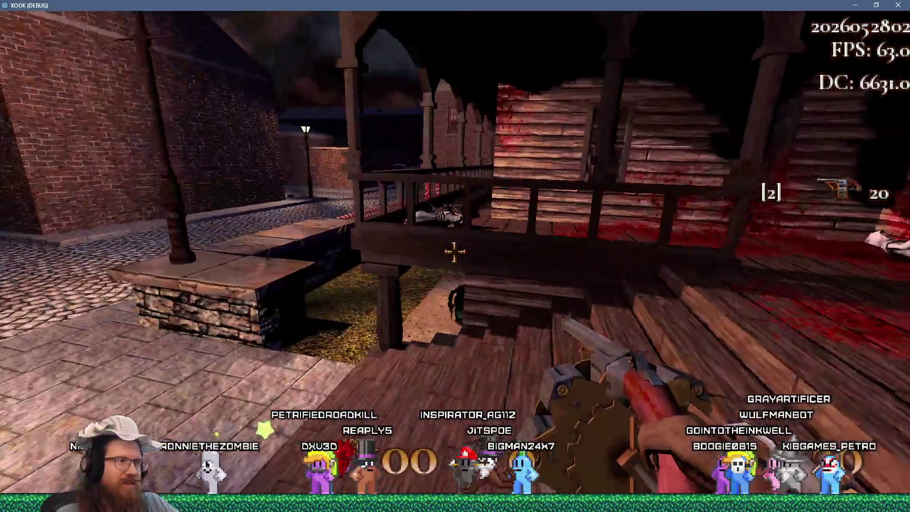
Fire at enemies by the porch stairs and at the lamp-lit wooden building's balcony.
{"action": "left_click", "coordinate": [454, 251]}
{"action": "left_click", "coordinate": [454, 251]}
{"action": "left_click", "coordinate": [454, 251]}
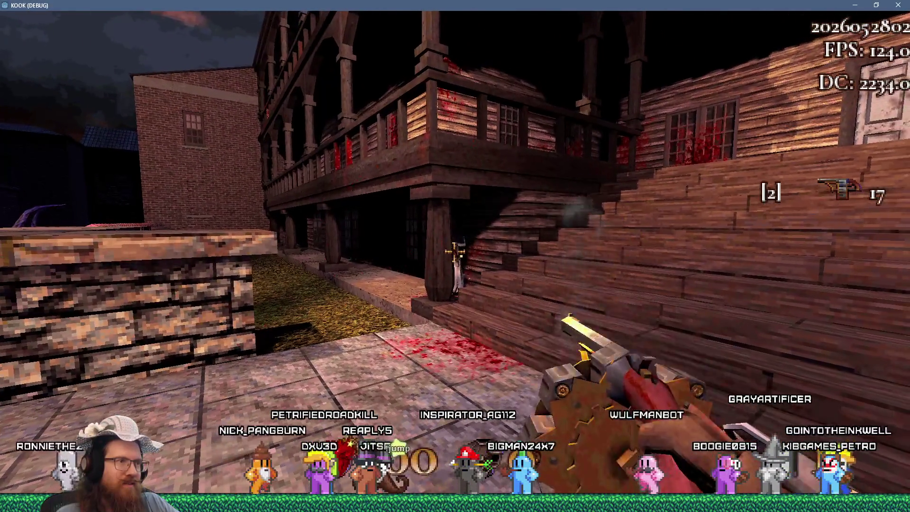
{"action": "key", "text": "w"}
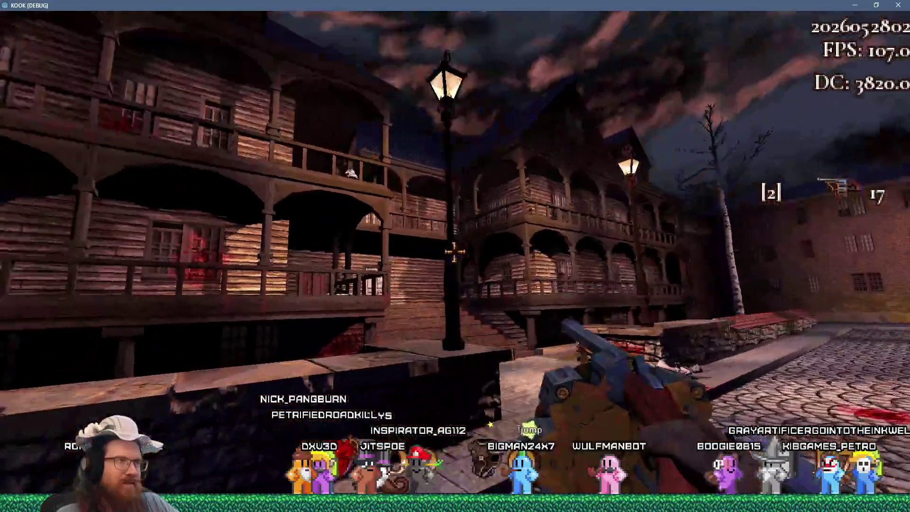
{"action": "left_click", "coordinate": [454, 251]}
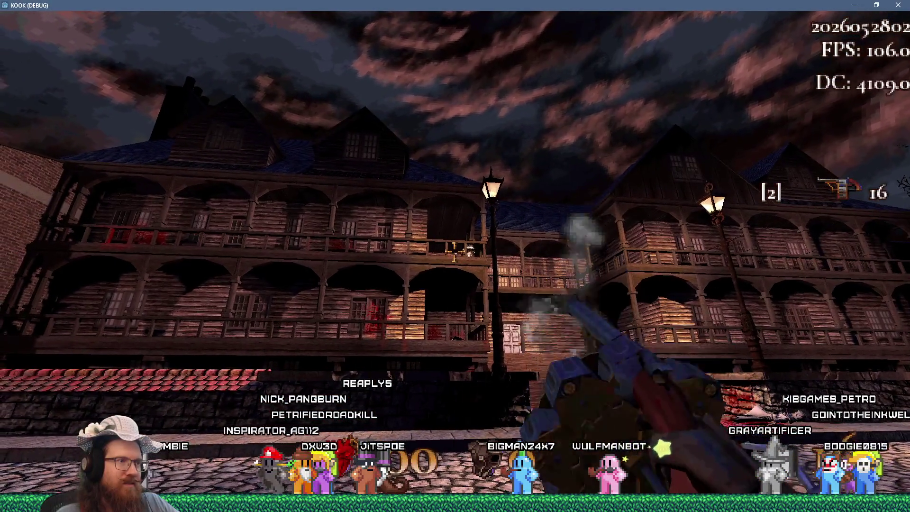
{"action": "left_click", "coordinate": [455, 251]}
{"action": "left_click", "coordinate": [455, 251]}
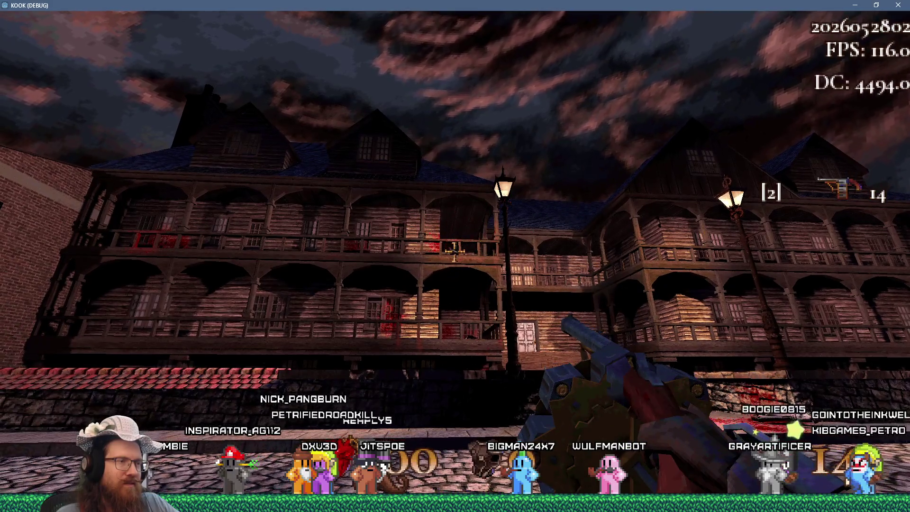
Quit the KOOK debug game from the console and switch to the revolutionary_revolver REAPER project.
{"action": "key", "text": "grave"}
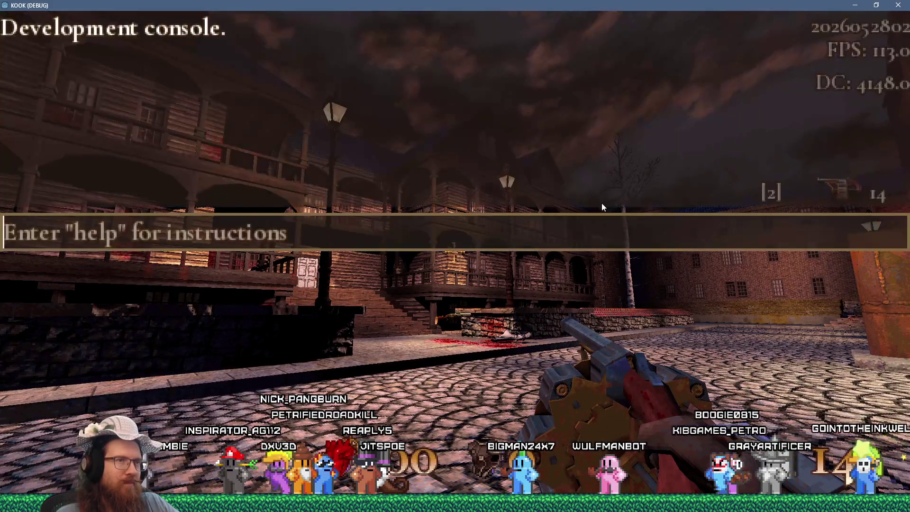
{"action": "type", "text": "quit"}
{"action": "key", "text": "Return"}
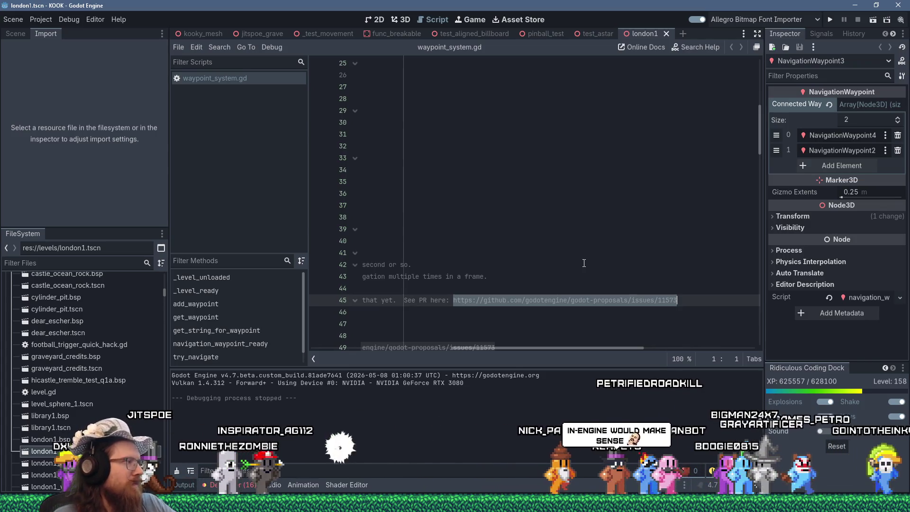
{"action": "key", "text": "alt+Tab"}
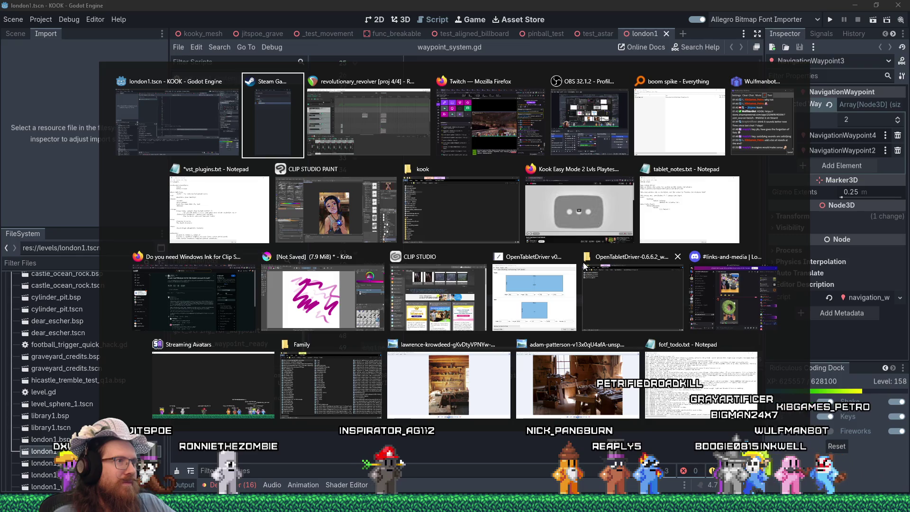
{"action": "key", "text": "alt+Tab"}
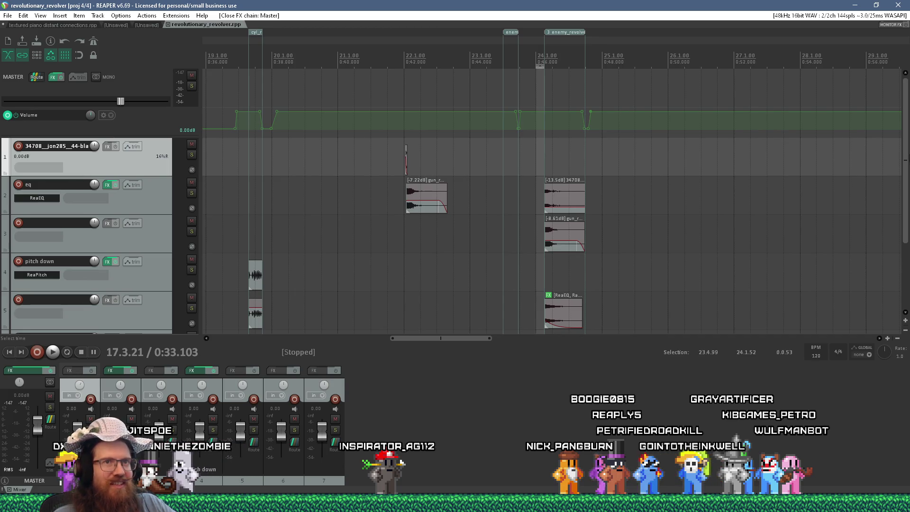
Play the layered revolver shot on track 5 from near bar 18, then stop playback.
{"action": "scroll", "coordinate": [906, 187], "scroll_direction": "down", "scroll_amount": 2}
{"action": "scroll", "coordinate": [906, 188], "scroll_direction": "up", "scroll_amount": 3}
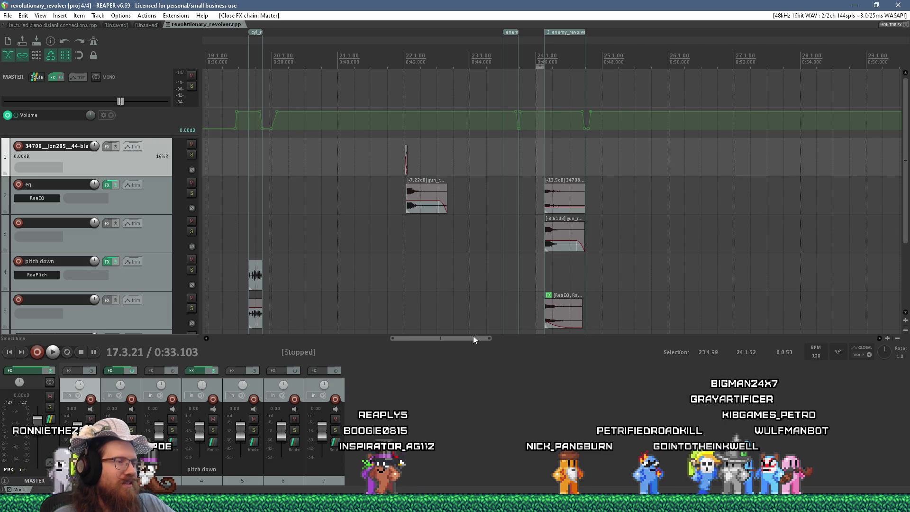
{"action": "mouse_move", "coordinate": [473, 338]}
{"action": "left_mouse_down"}
{"action": "mouse_move", "coordinate": [410, 340]}
{"action": "mouse_move", "coordinate": [439, 330]}
{"action": "left_mouse_up"}
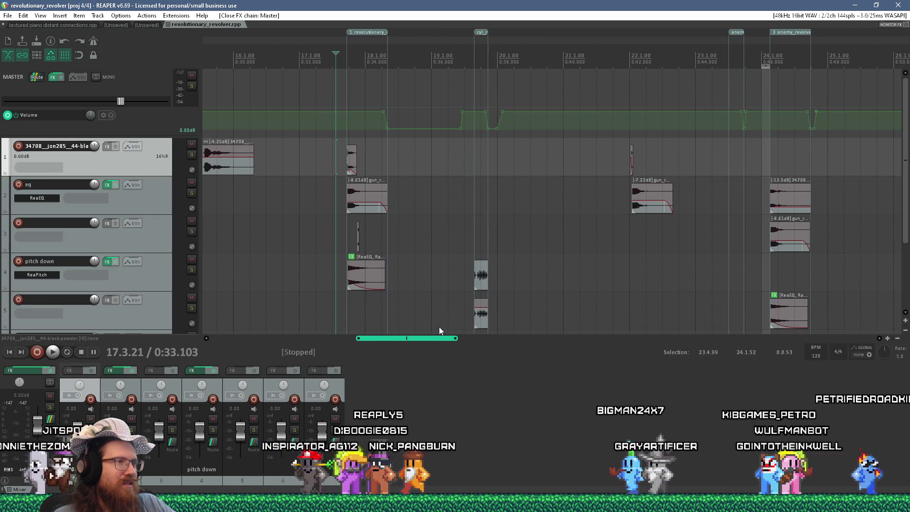
{"action": "left_click", "coordinate": [345, 309]}
{"action": "key", "text": "space"}
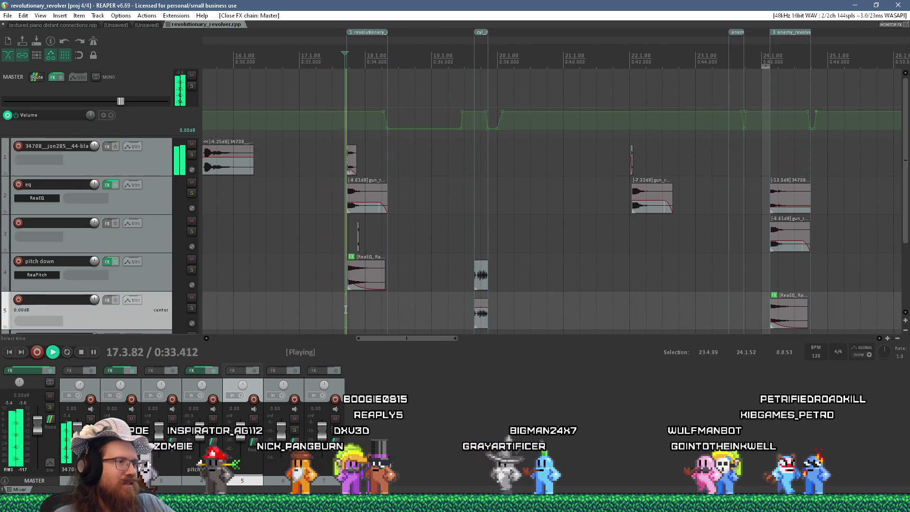
{"action": "key", "text": "space"}
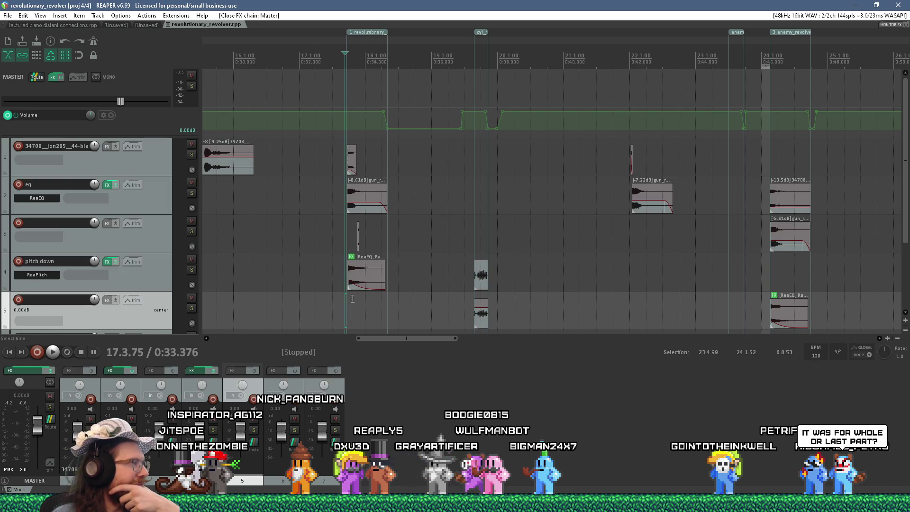
{"action": "scroll", "coordinate": [353, 299], "scroll_direction": "up", "scroll_amount": 4}
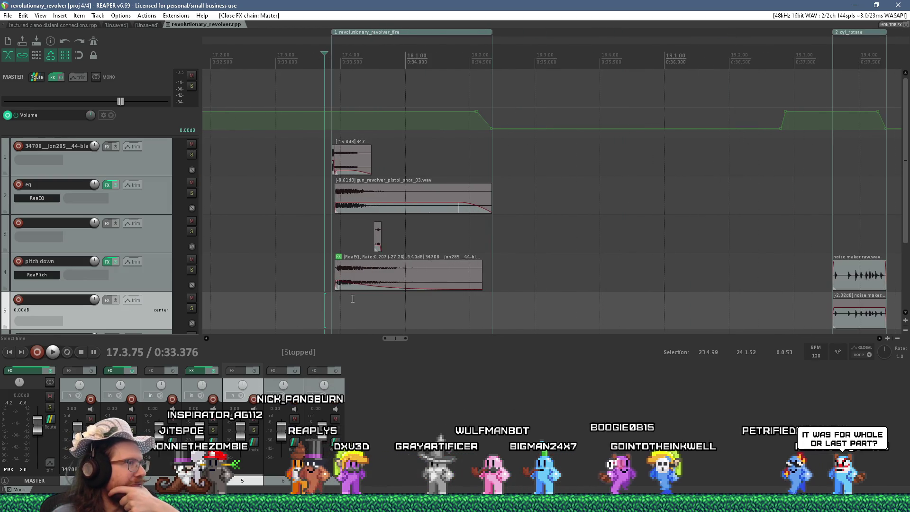
Replay the revolver shot starting just after its onset.
{"action": "left_click", "coordinate": [361, 299]}
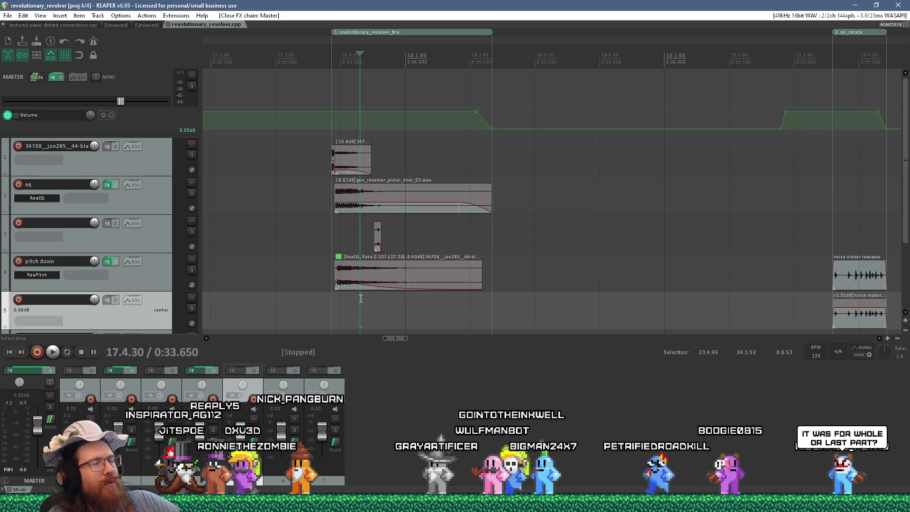
{"action": "left_click", "coordinate": [377, 302]}
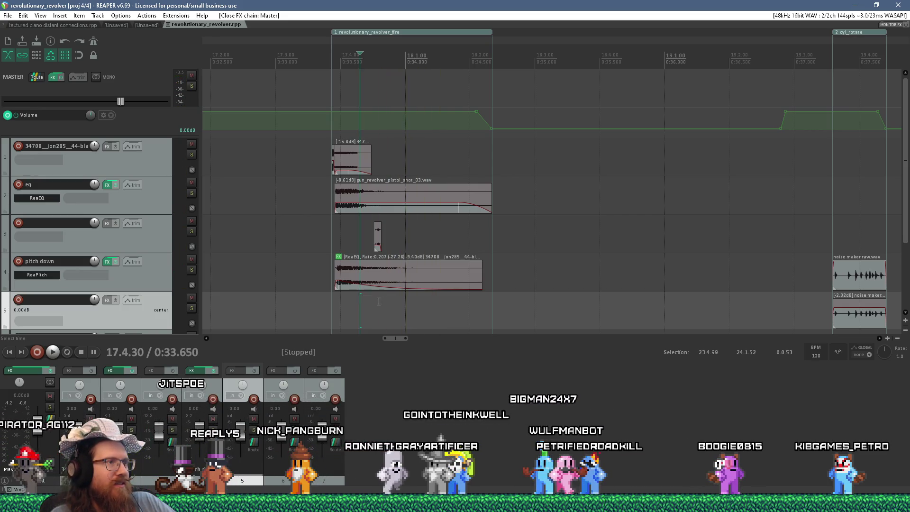
{"action": "key", "text": "space"}
{"action": "key", "text": "space"}
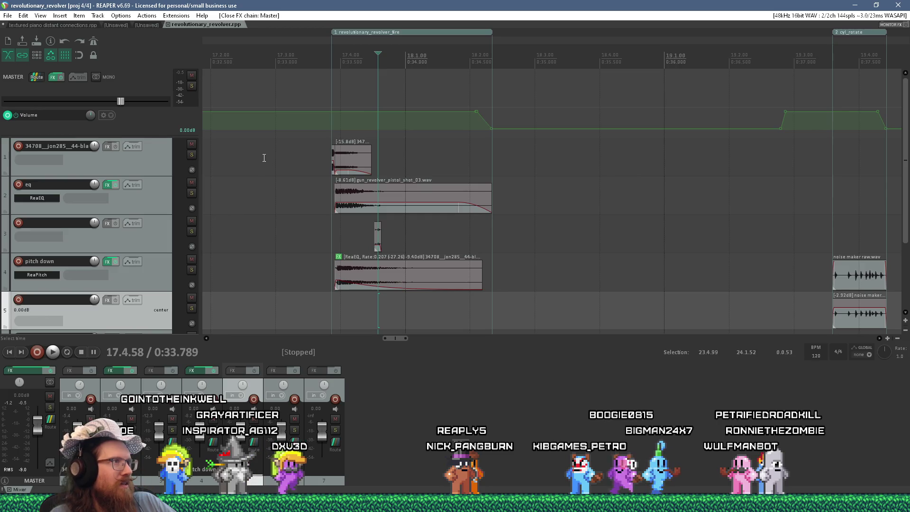
Close the revolutionary_revolver project tab and switch to the Godot editor.
{"action": "key", "text": "alt+Tab"}
{"action": "key", "text": "alt+Tab"}
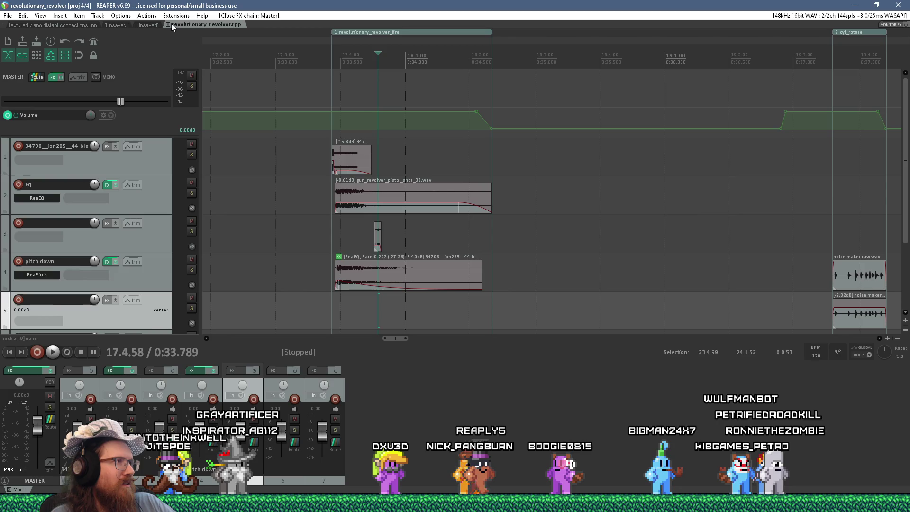
{"action": "left_click", "coordinate": [167, 25]}
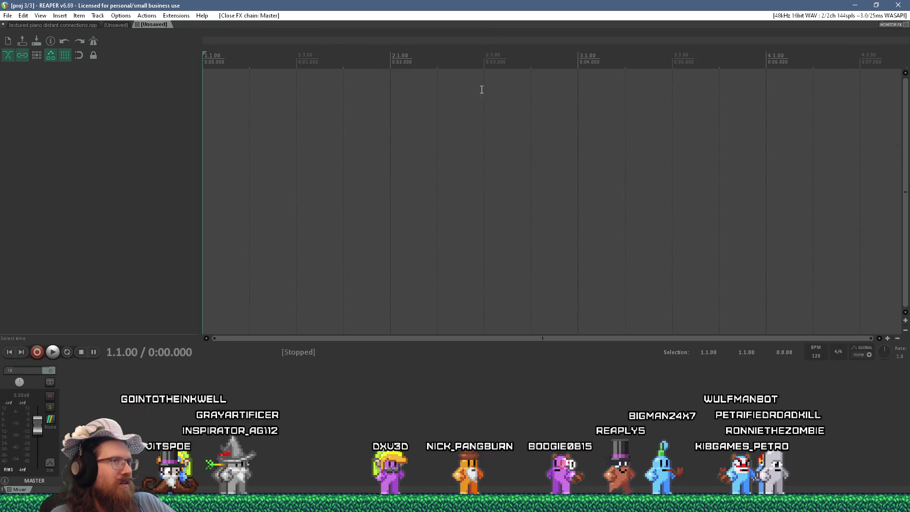
{"action": "key", "text": "alt+Tab"}
{"action": "key", "text": "alt+Tab"}
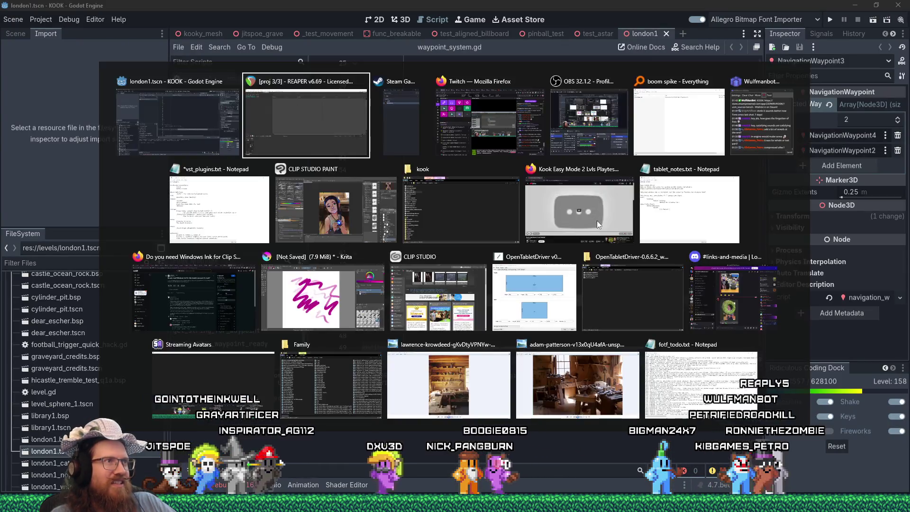
Bring up Clip Studio Paint's main_character_photo1a pendant portrait, zoomed out slightly.
{"action": "left_click", "coordinate": [346, 183]}
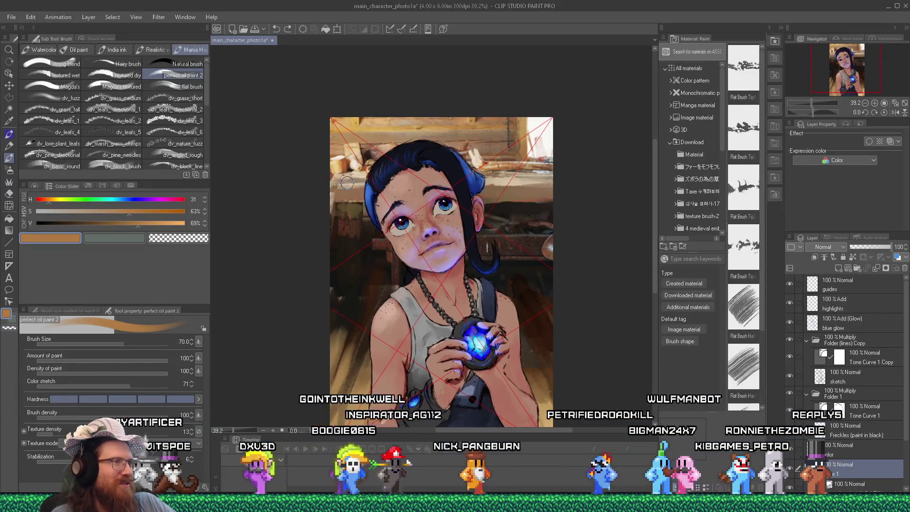
{"action": "scroll", "coordinate": [569, 306], "scroll_direction": "down", "scroll_amount": 1}
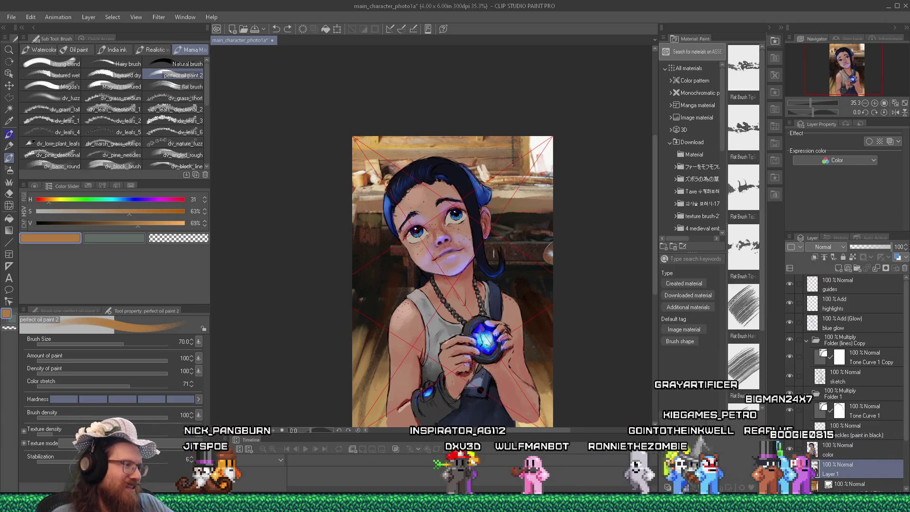
{"action": "left_click", "coordinate": [422, 503]}
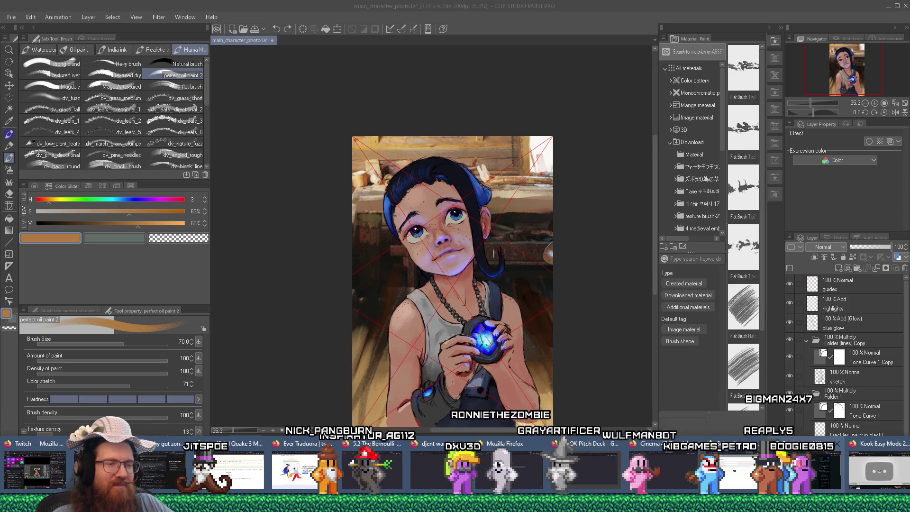
Open the Steamworks Wishes By Day page in a new Firefox tab.
{"action": "left_click", "coordinate": [445, 470]}
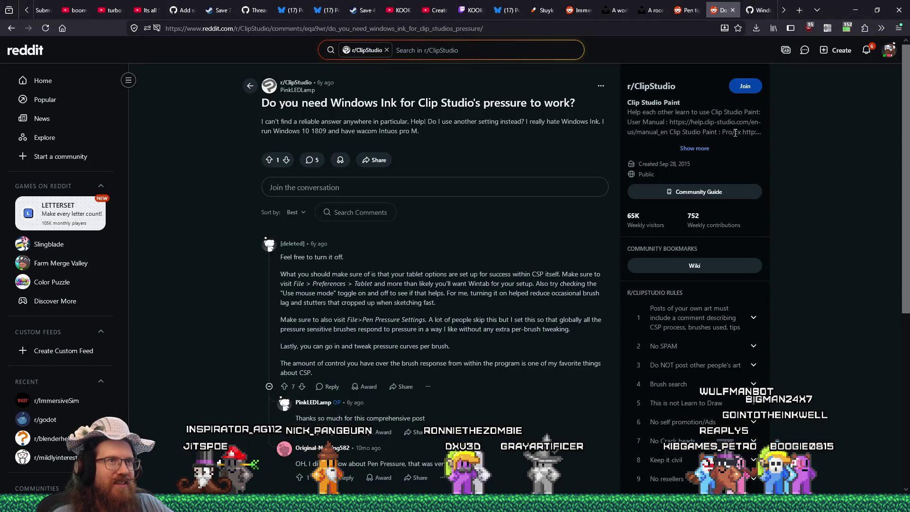
{"action": "left_click", "coordinate": [798, 10]}
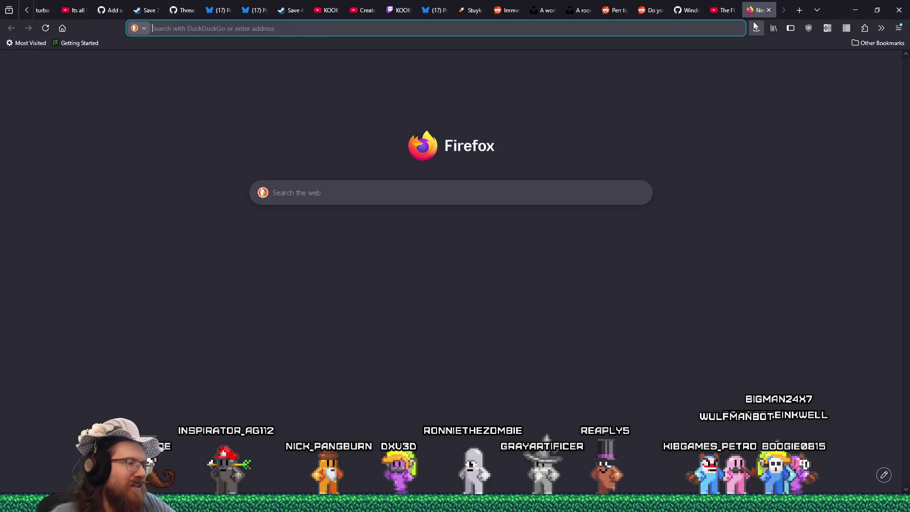
{"action": "type", "text": "*wish"}
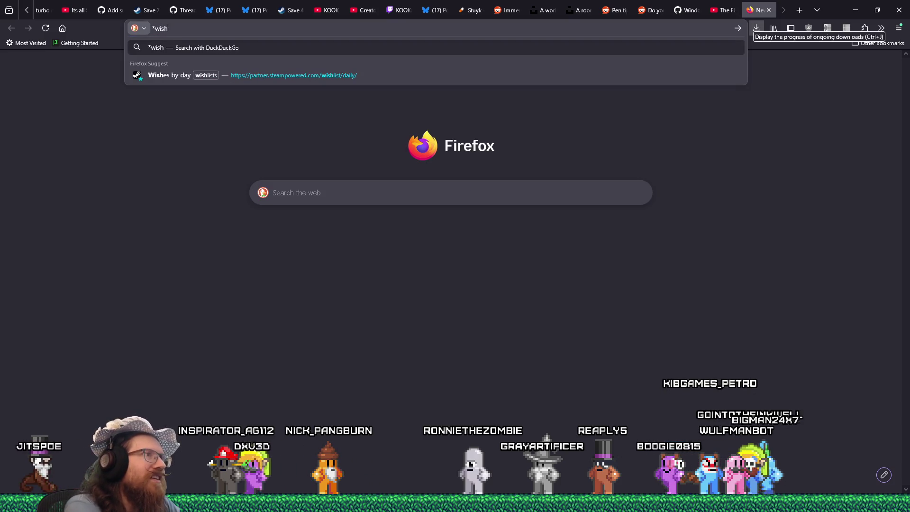
{"action": "key", "text": "Down"}
{"action": "key", "text": "Return"}
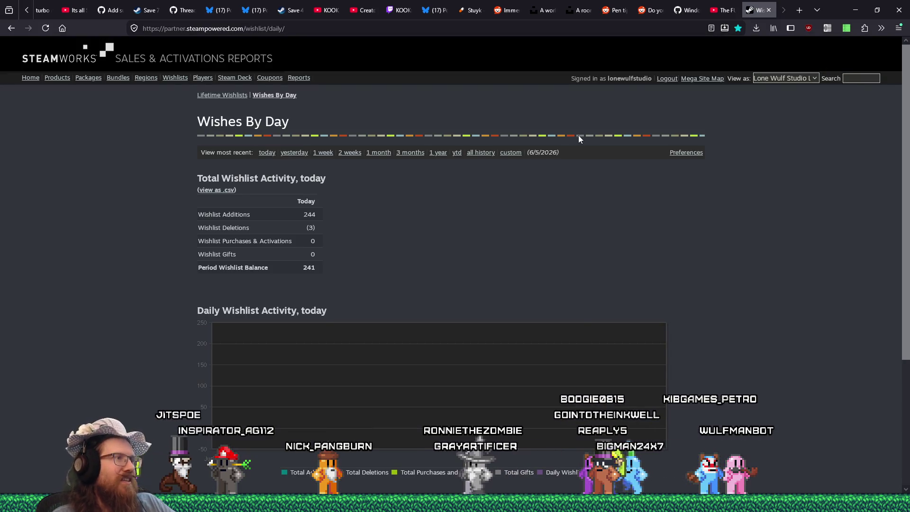
Show the day's wishlist report and select the Fist of the Forgotten and Goop Loop figures.
{"action": "left_click", "coordinate": [294, 158]}
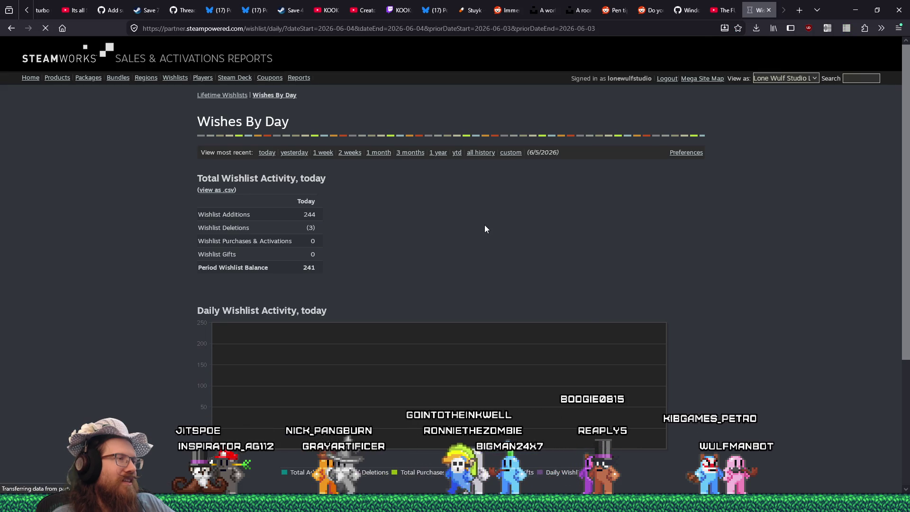
{"action": "scroll", "coordinate": [487, 222], "scroll_direction": "down", "scroll_amount": 3}
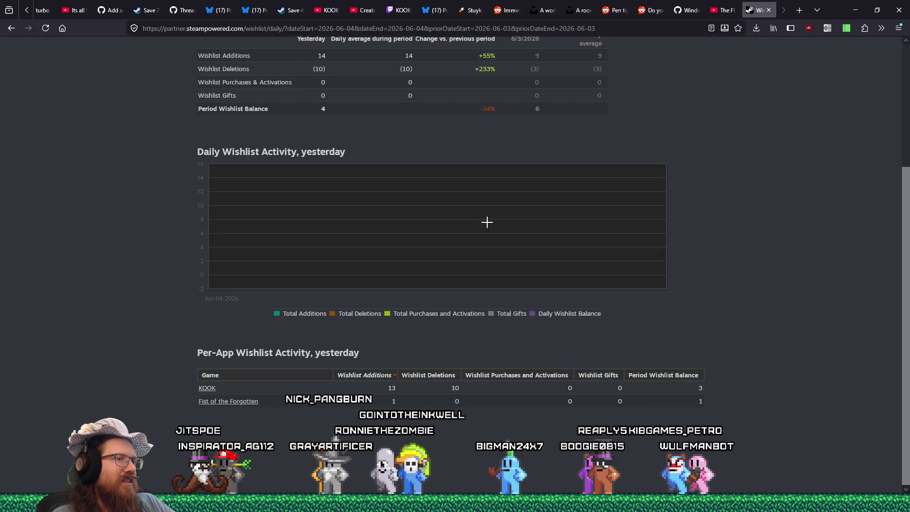
{"action": "scroll", "coordinate": [487, 223], "scroll_direction": "up", "scroll_amount": 3}
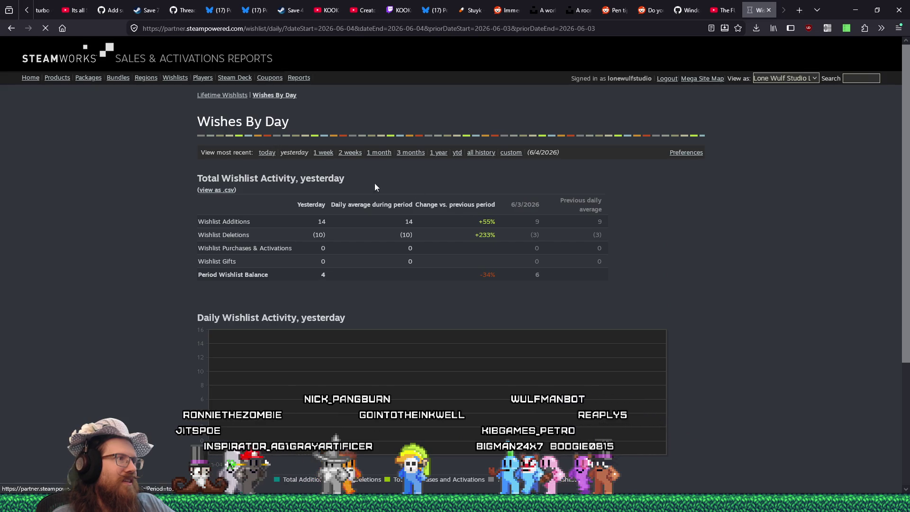
{"action": "scroll", "coordinate": [451, 211], "scroll_direction": "down", "scroll_amount": 4}
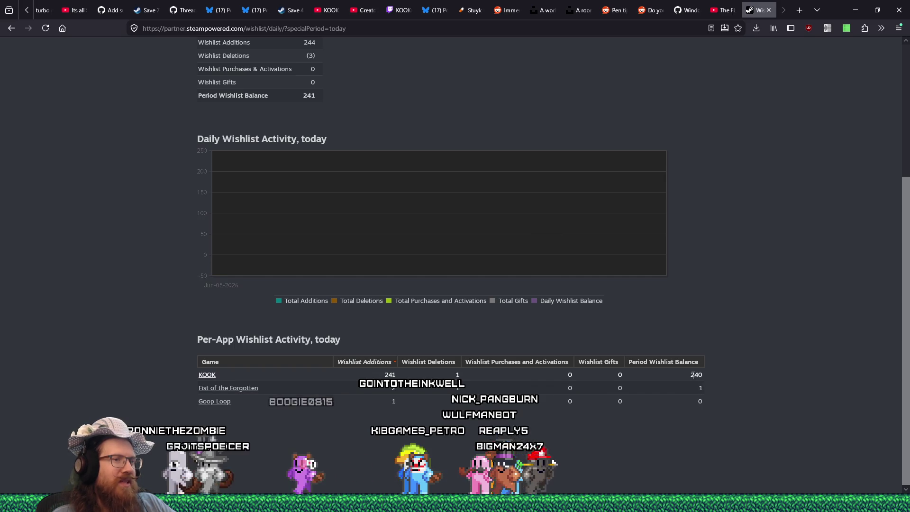
{"action": "left_click", "coordinate": [719, 374]}
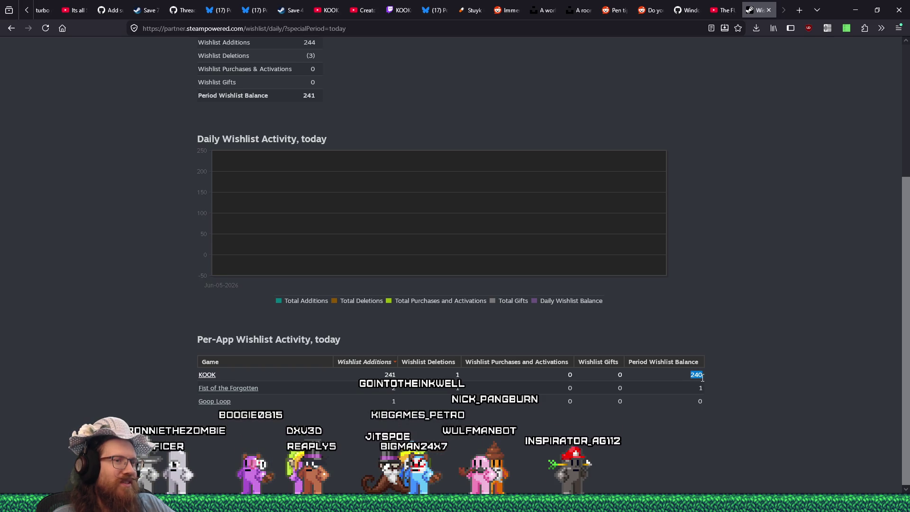
{"action": "left_click_drag", "start_coordinate": [699, 391], "coordinate": [739, 392]}
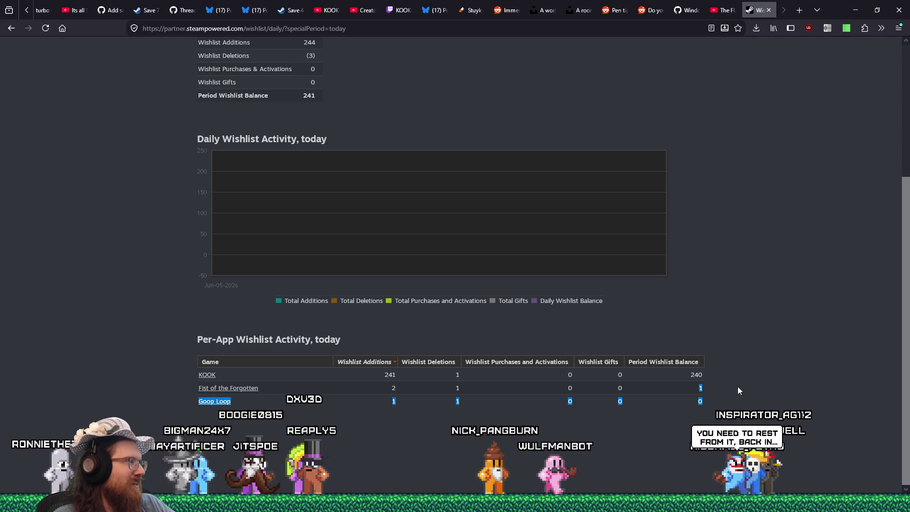
{"action": "left_click", "coordinate": [739, 391]}
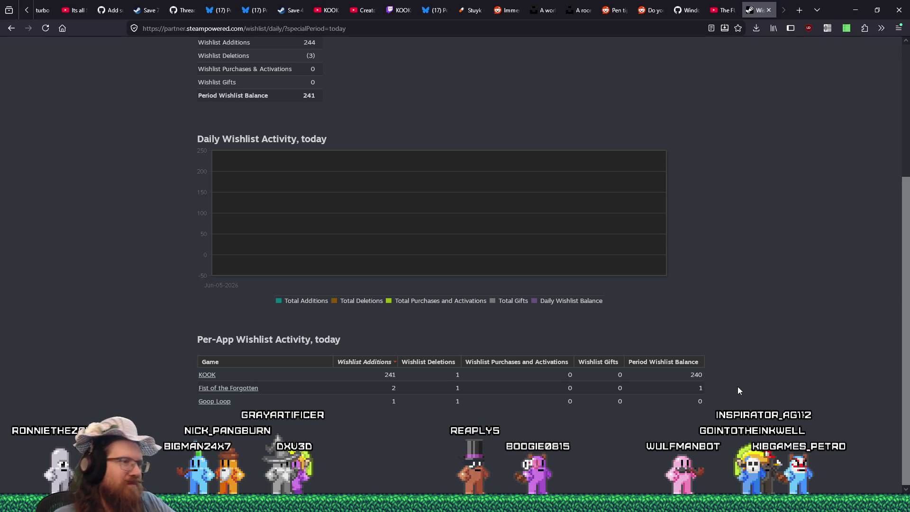
{"action": "key", "text": "alt+Tab"}
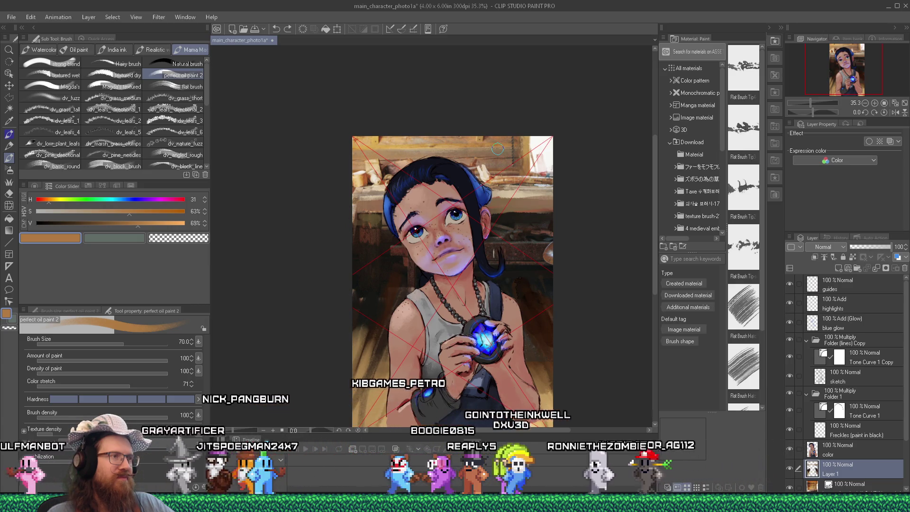
Toggle the photo reference layer on and off repeatedly to compare it with the painting.
{"action": "scroll", "coordinate": [497, 149], "scroll_direction": "up", "scroll_amount": 2}
{"action": "scroll", "coordinate": [498, 149], "scroll_direction": "up", "scroll_amount": 1}
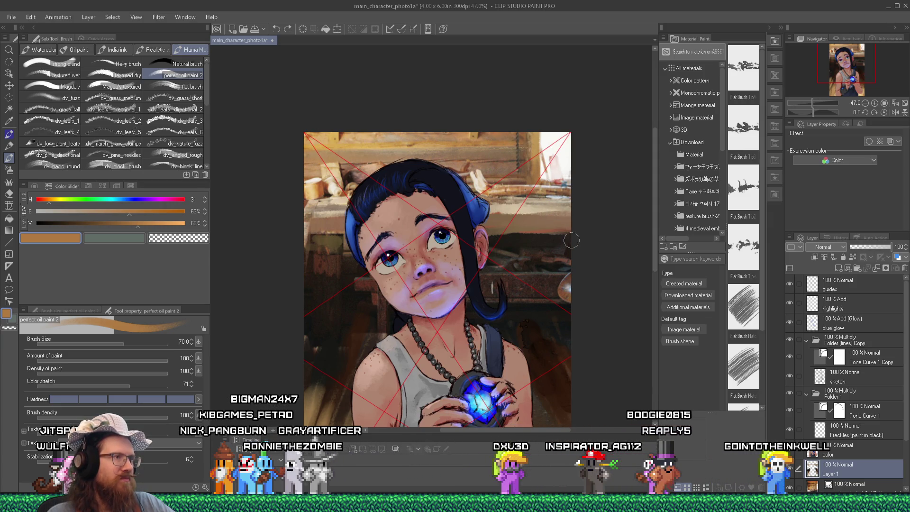
{"action": "scroll", "coordinate": [571, 241], "scroll_direction": "down", "scroll_amount": 3}
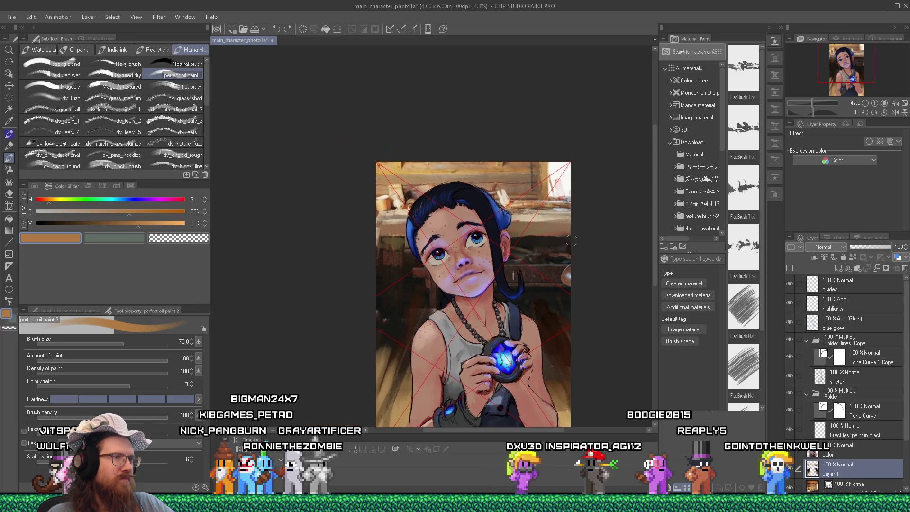
{"action": "scroll", "coordinate": [479, 185], "scroll_direction": "up", "scroll_amount": 2}
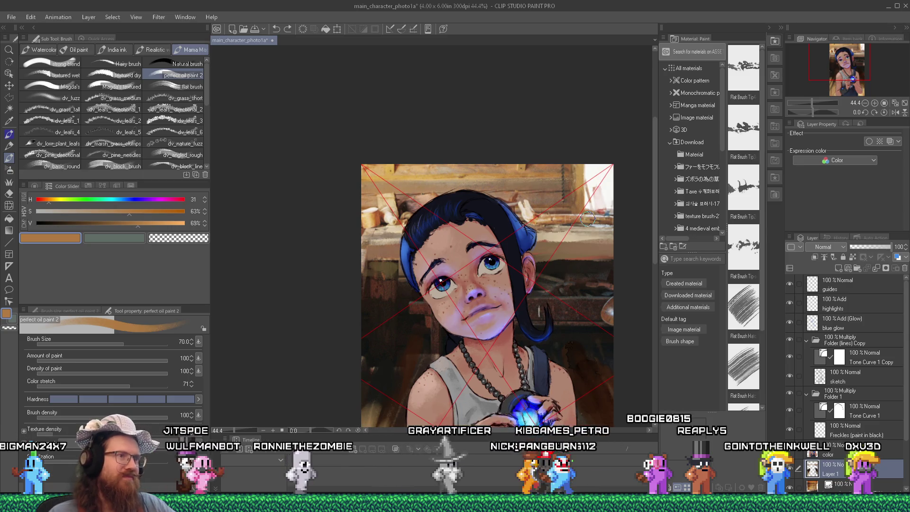
{"action": "scroll", "coordinate": [569, 233], "scroll_direction": "down", "scroll_amount": 2}
{"action": "scroll", "coordinate": [431, 330], "scroll_direction": "up", "scroll_amount": 1}
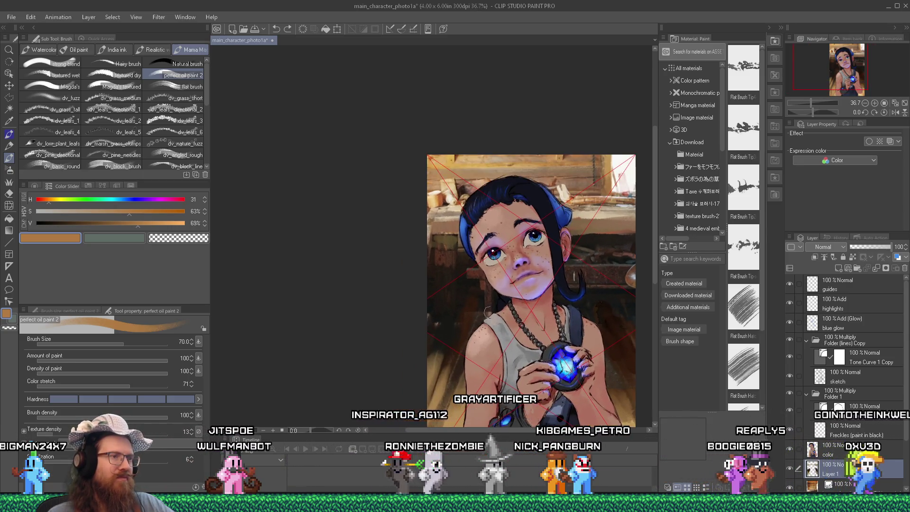
{"action": "left_click", "coordinate": [790, 486]}
{"action": "left_click", "coordinate": [790, 485]}
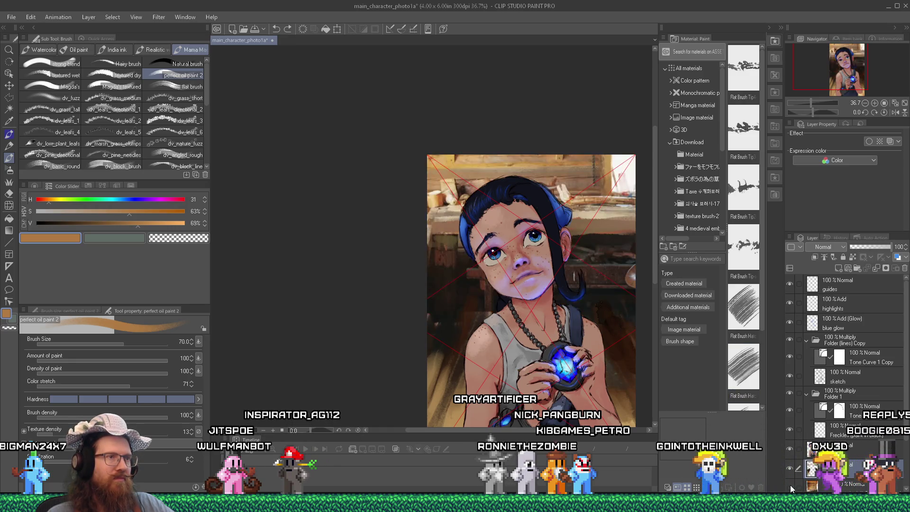
{"action": "left_click", "coordinate": [790, 485]}
{"action": "left_click", "coordinate": [790, 485]}
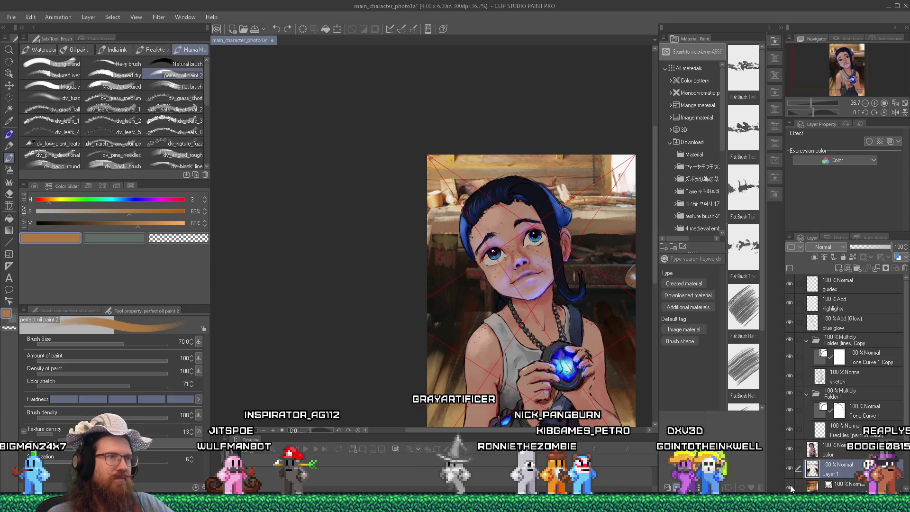
{"action": "left_click", "coordinate": [790, 485]}
{"action": "left_click", "coordinate": [790, 485]}
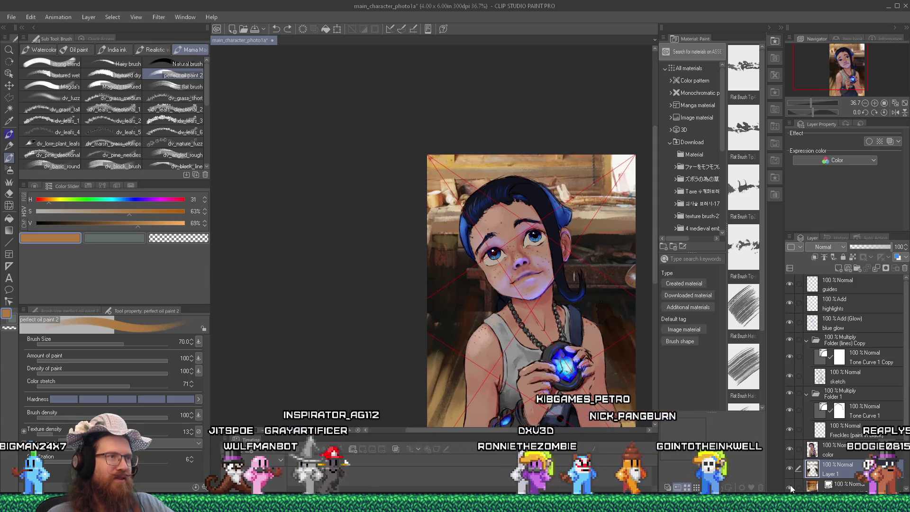
Show the background folder layer so the transparent bottom gap is filled.
{"action": "scroll", "coordinate": [620, 167], "scroll_direction": "up", "scroll_amount": 1}
{"action": "scroll", "coordinate": [809, 453], "scroll_direction": "down", "scroll_amount": 3}
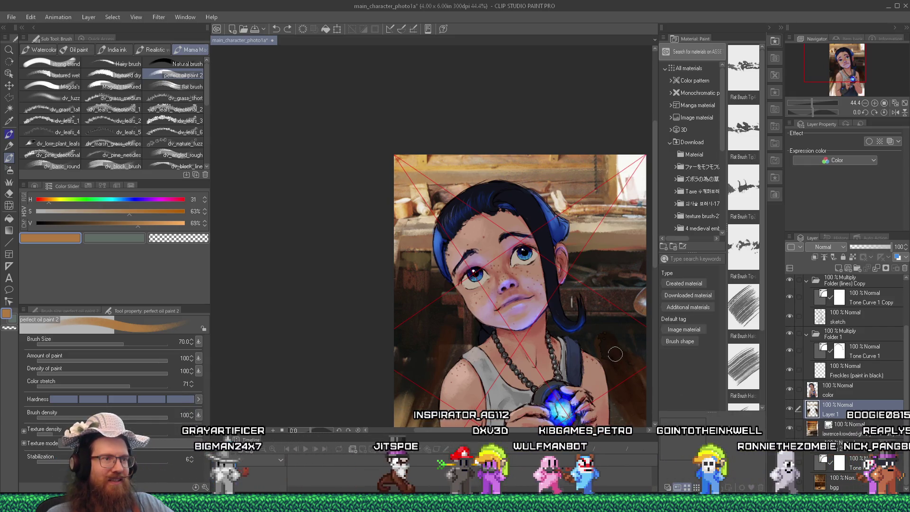
{"action": "scroll", "coordinate": [653, 389], "scroll_direction": "down", "scroll_amount": 3}
{"action": "left_click_drag", "start_coordinate": [654, 255], "coordinate": [652, 308]}
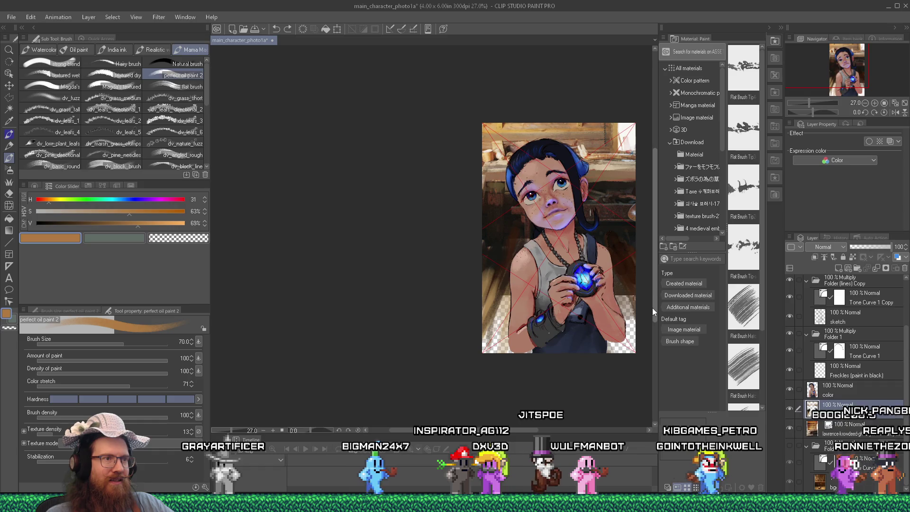
{"action": "scroll", "coordinate": [631, 323], "scroll_direction": "up", "scroll_amount": 2}
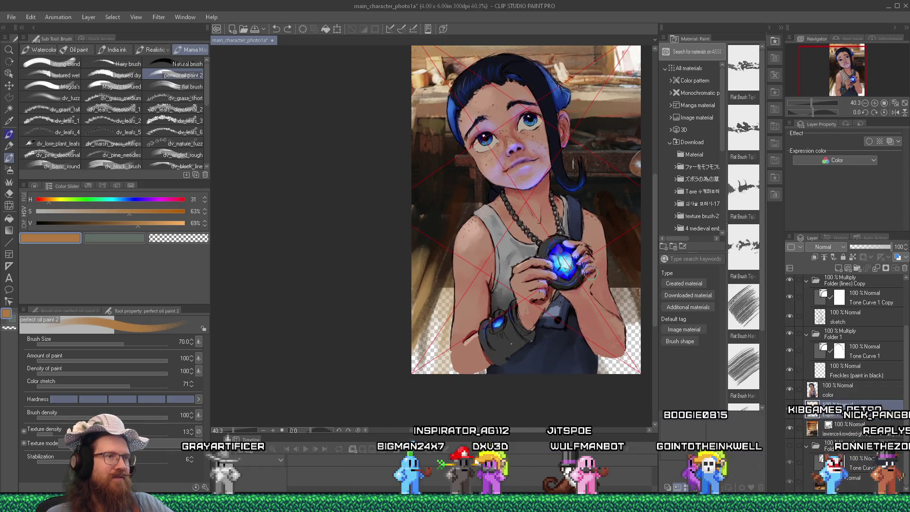
{"action": "left_click", "coordinate": [787, 450]}
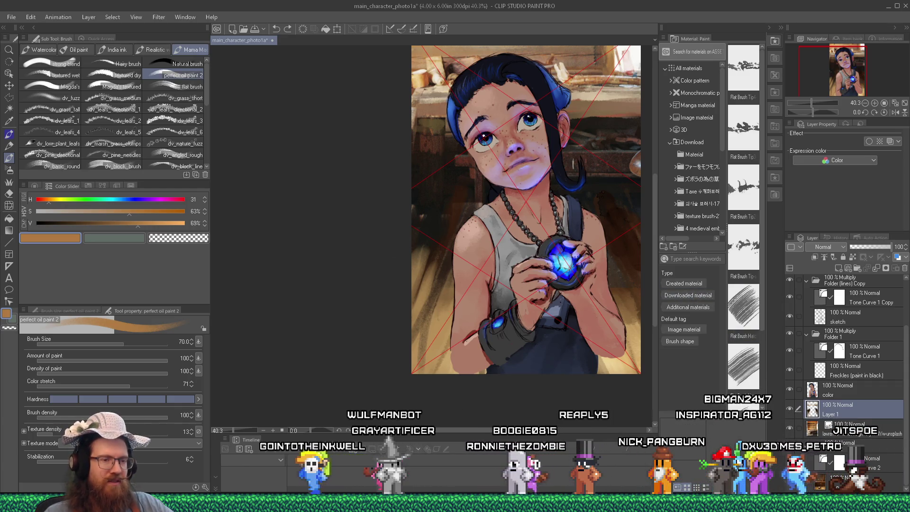
{"action": "key", "text": "alt+Tab"}
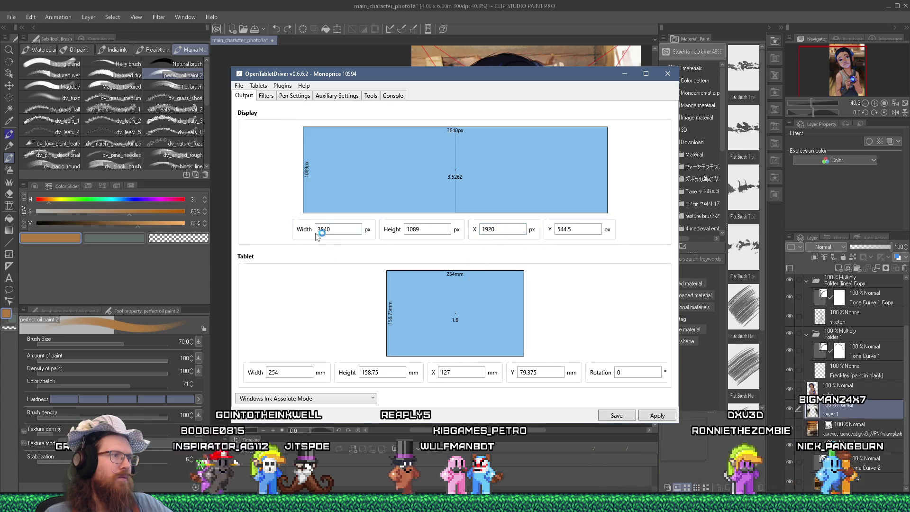
Set the tablet's display area to 1920 px wide at X 2880, then return to Clip Studio Paint.
{"action": "key", "text": "Tab"}
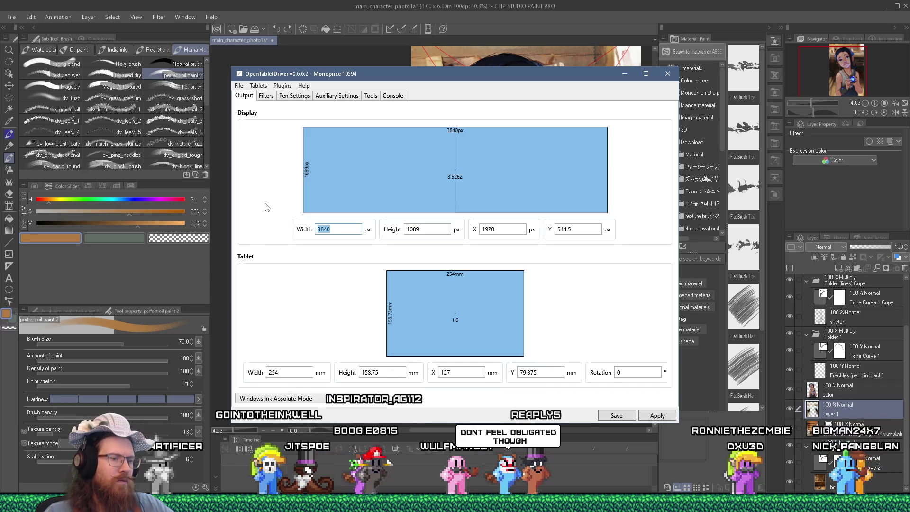
{"action": "type", "text": "1910"}
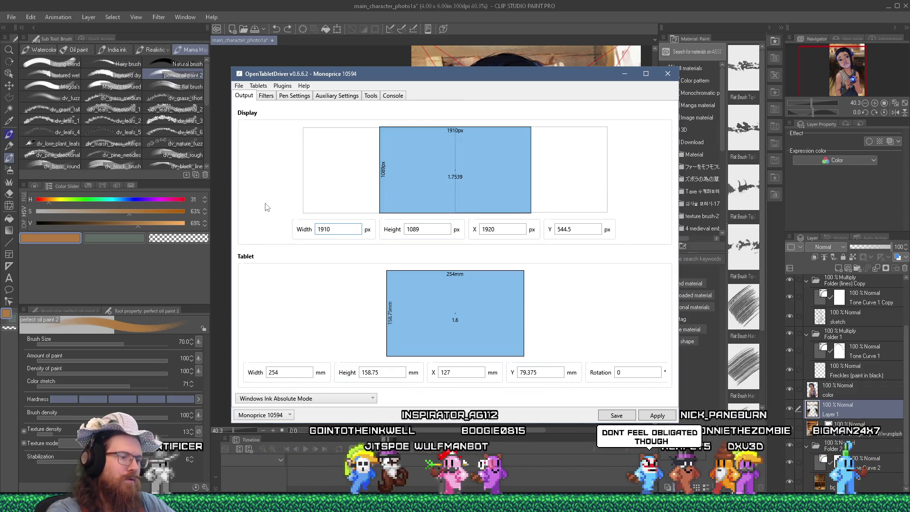
{"action": "key", "text": "BackSpace"}
{"action": "key", "text": "BackSpace"}
{"action": "type", "text": "20"}
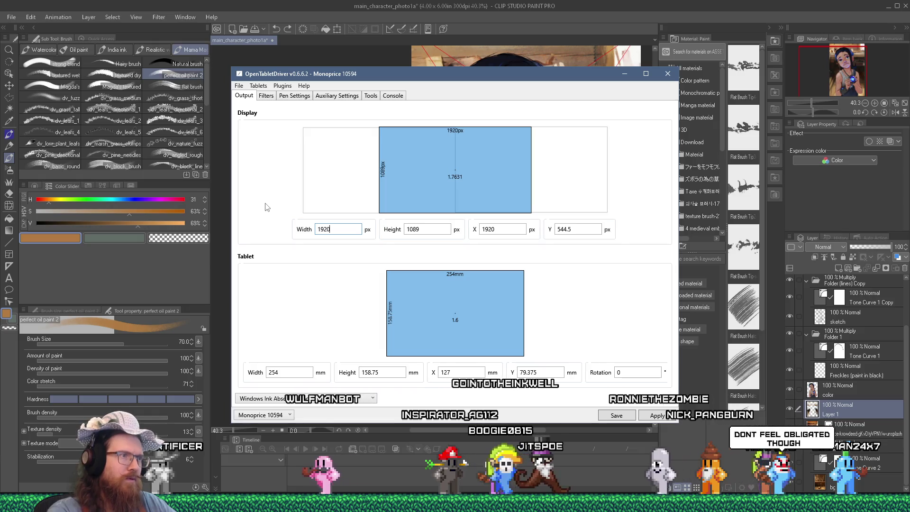
{"action": "left_click_drag", "start_coordinate": [406, 200], "coordinate": [527, 175]}
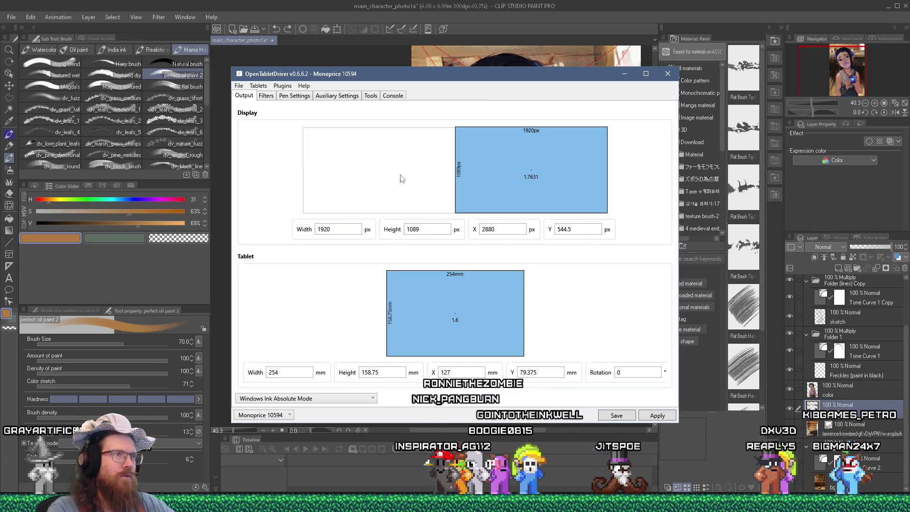
{"action": "left_click", "coordinate": [552, 4]}
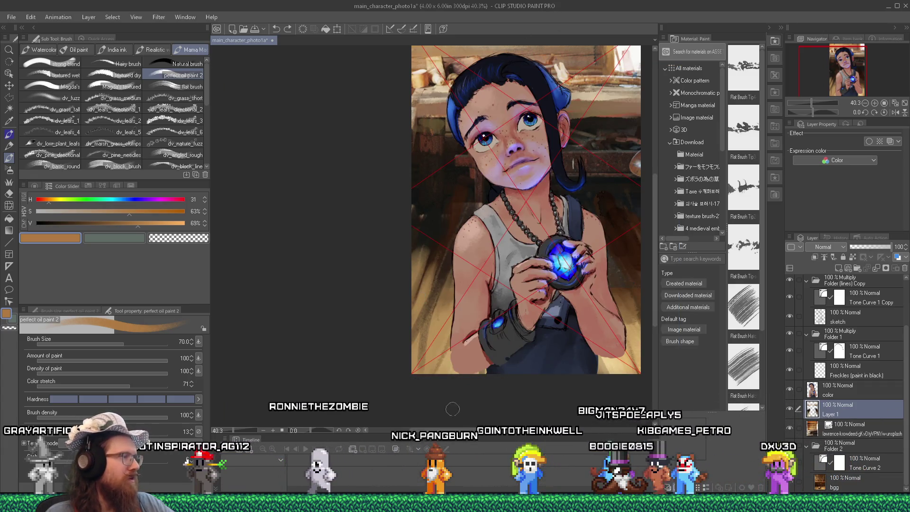
Sample a dark brown from the painting and choose the wet textured oil brush.
{"action": "scroll", "coordinate": [496, 393], "scroll_direction": "right", "scroll_amount": 3}
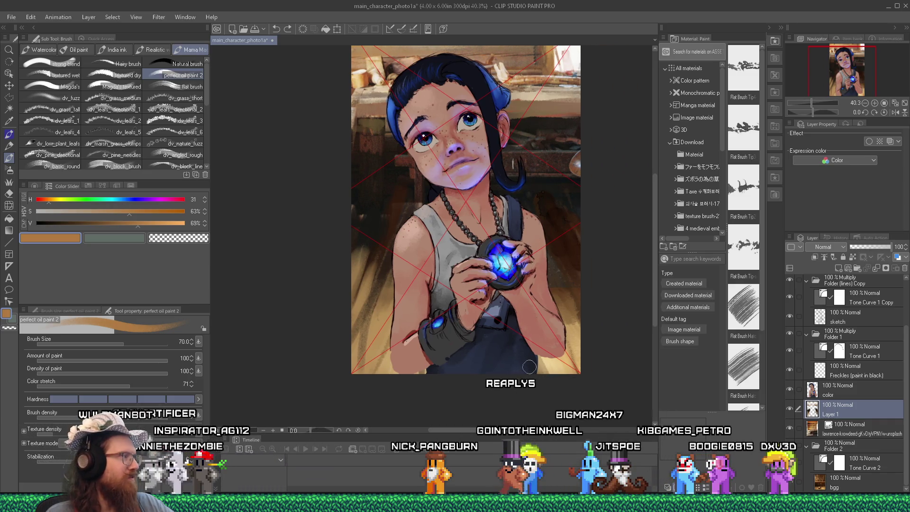
{"action": "scroll", "coordinate": [555, 233], "scroll_direction": "up", "scroll_amount": 1}
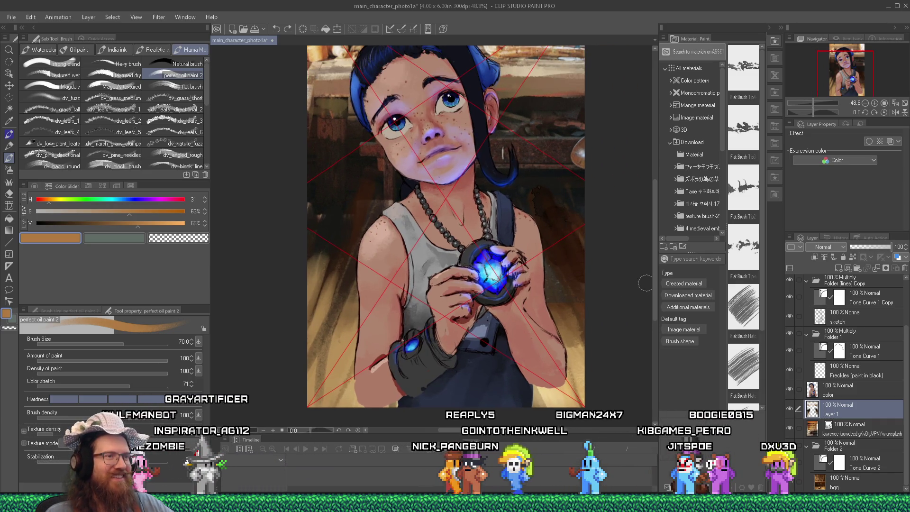
{"action": "scroll", "coordinate": [654, 275], "scroll_direction": "up", "scroll_amount": 1}
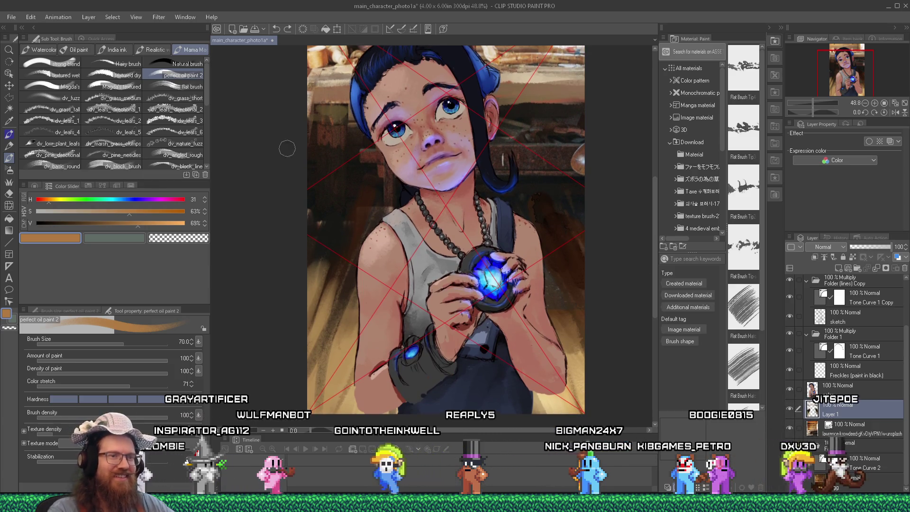
{"action": "left_click", "coordinate": [556, 311], "text": "alt"}
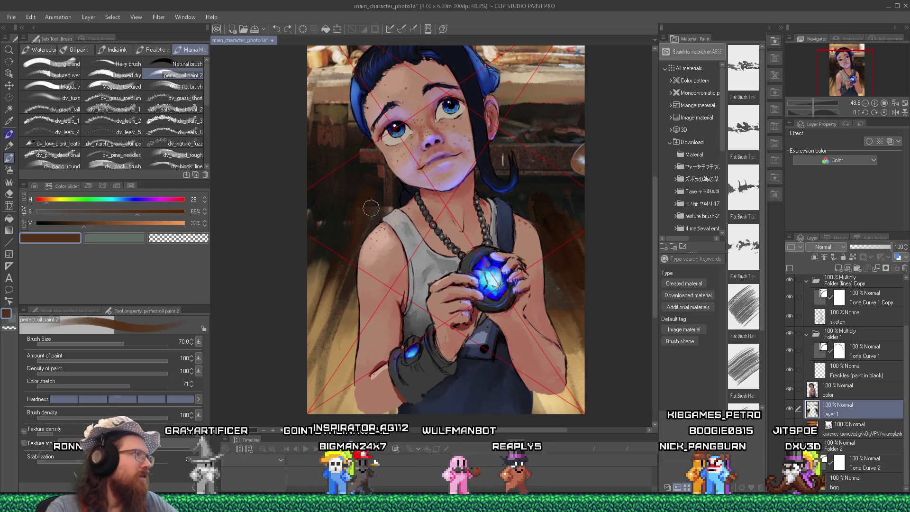
{"action": "left_click", "coordinate": [113, 75]}
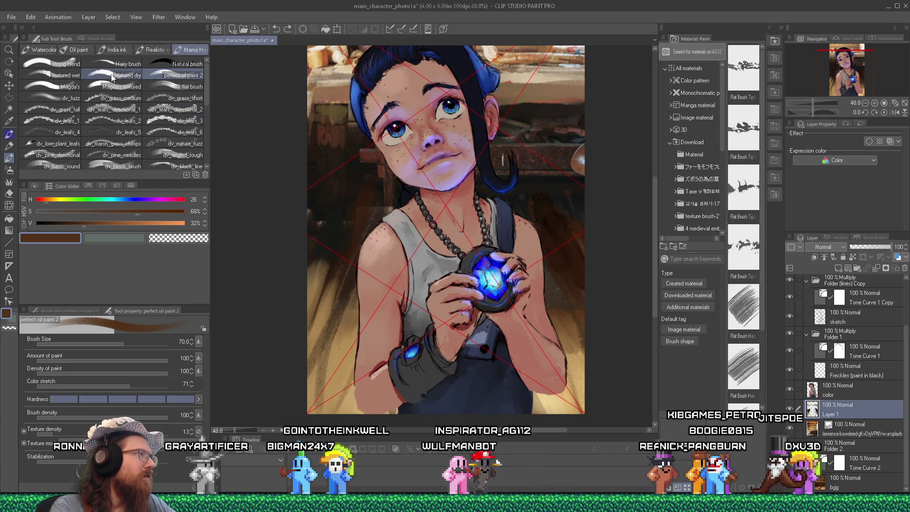
{"action": "left_click", "coordinate": [75, 77]}
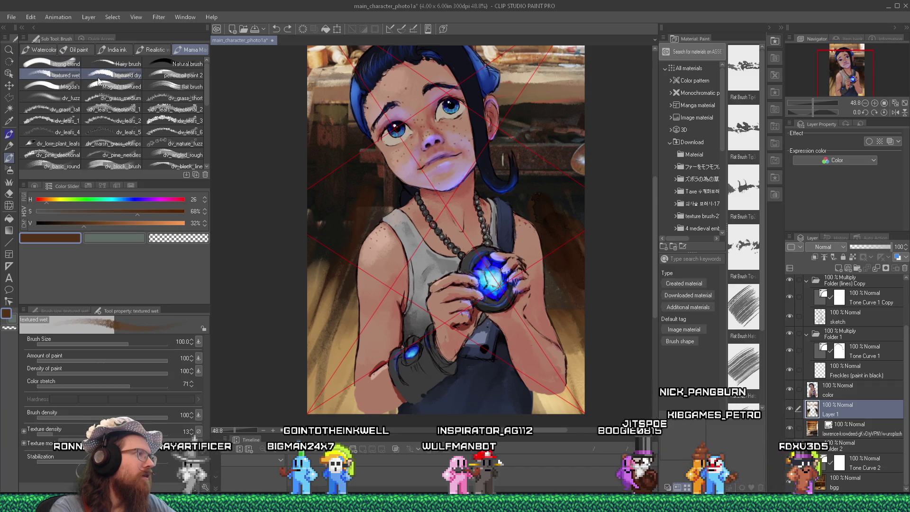
Sample progressively lighter tans, the arm's dark brown outline and skin tone for painting.
{"action": "left_click", "coordinate": [563, 314], "text": "alt"}
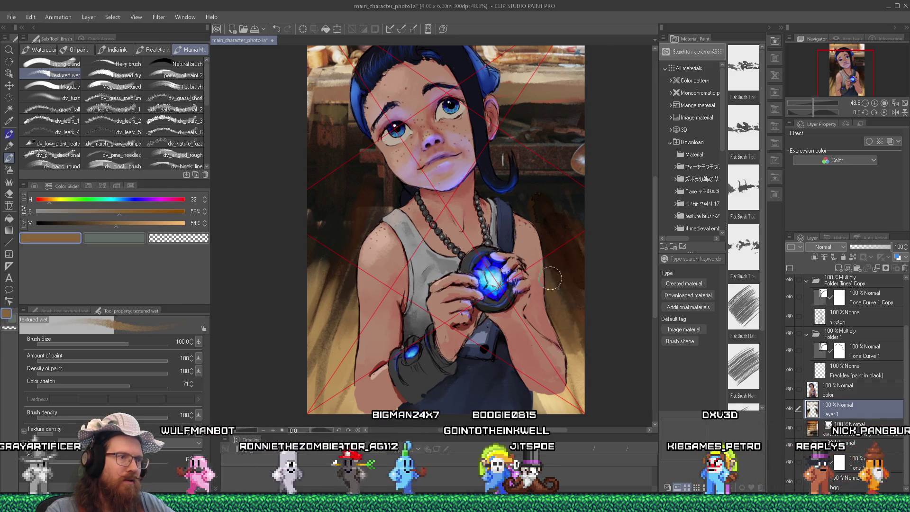
{"action": "left_click", "coordinate": [581, 367], "text": "alt"}
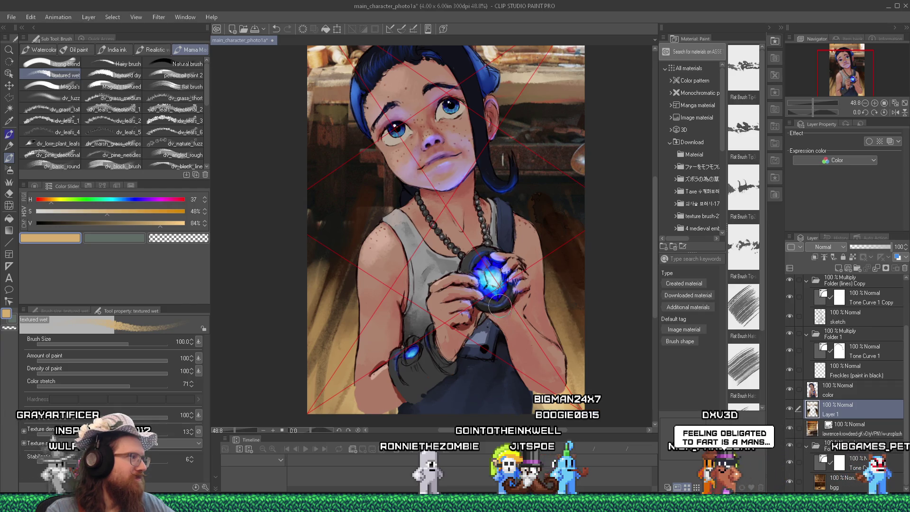
{"action": "left_click", "coordinate": [545, 400], "text": "alt"}
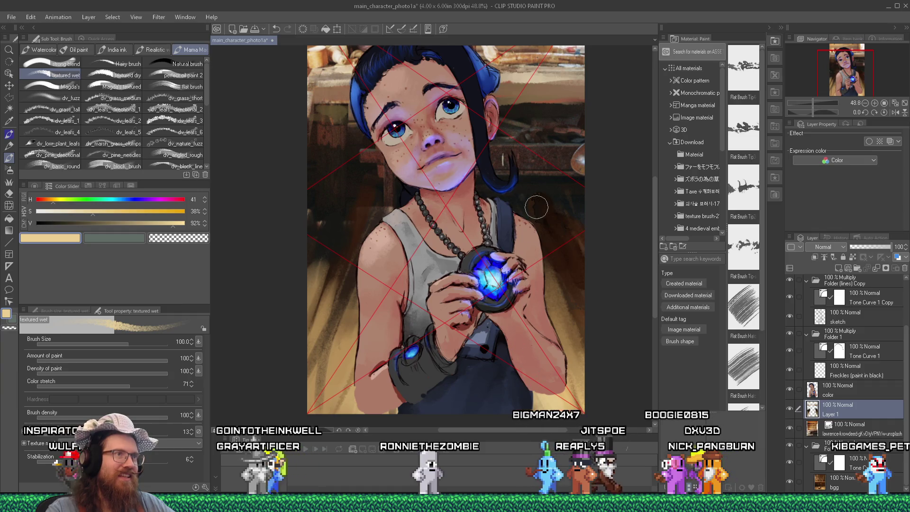
{"action": "left_click", "coordinate": [533, 71], "text": "alt"}
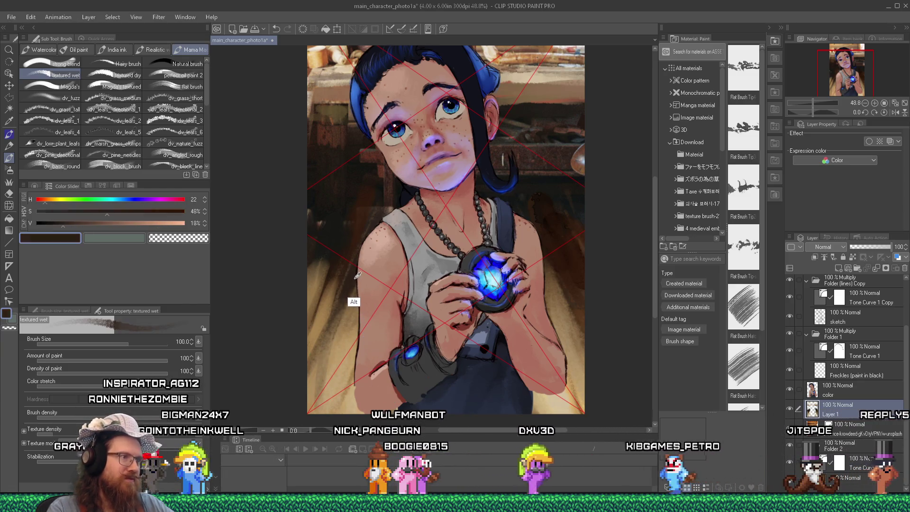
{"action": "left_click", "coordinate": [352, 375], "text": "alt"}
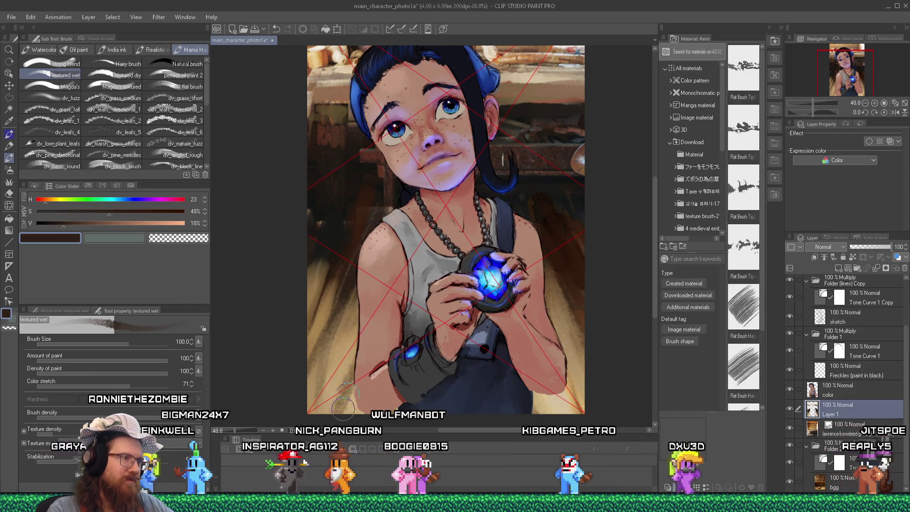
{"action": "left_click", "coordinate": [337, 355], "text": "alt"}
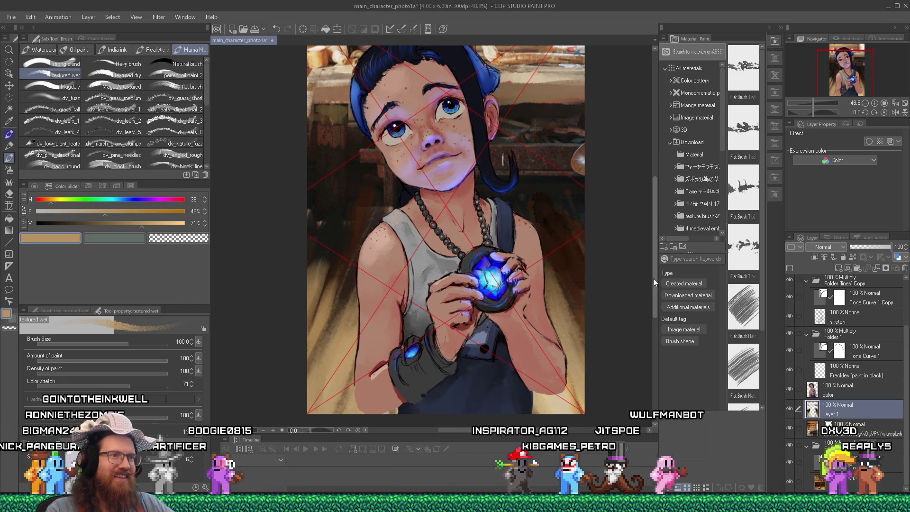
Paint textured strokes around the shoulders and hair in sampled dark browns, reddish browns and near-blacks.
{"action": "scroll", "coordinate": [654, 278], "scroll_direction": "up", "scroll_amount": 3}
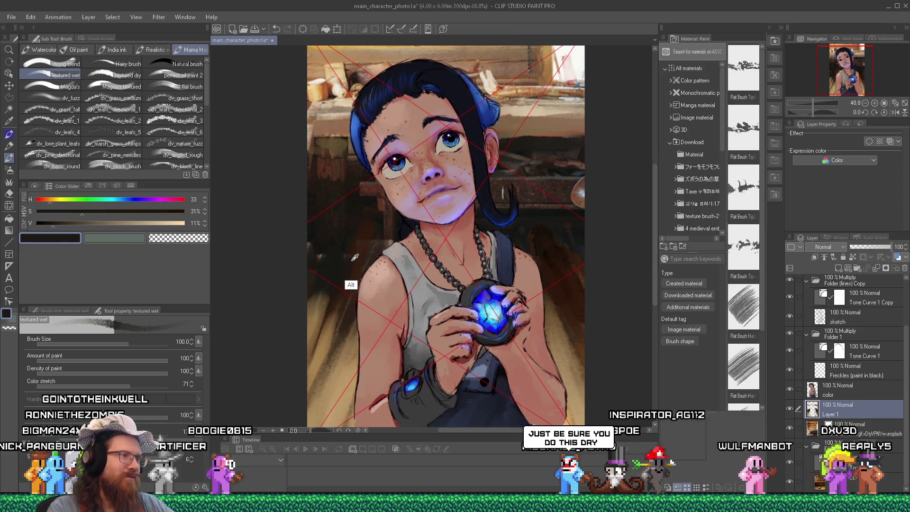
{"action": "left_click", "coordinate": [370, 237], "text": "alt"}
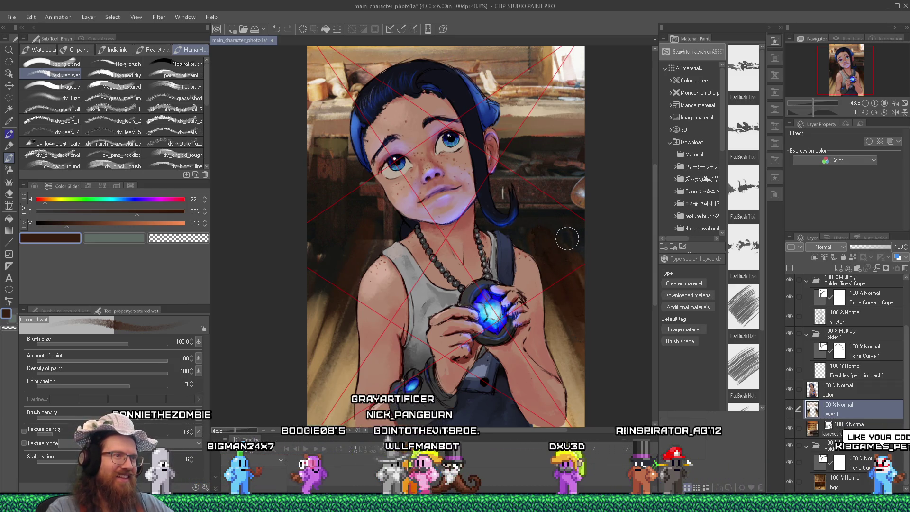
{"action": "left_click", "coordinate": [558, 222], "text": "alt"}
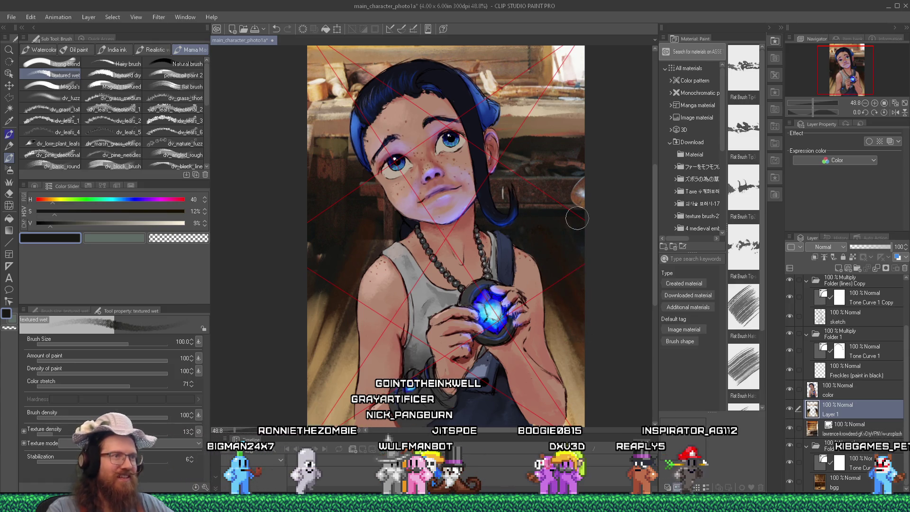
{"action": "left_click", "coordinate": [564, 300], "text": "alt"}
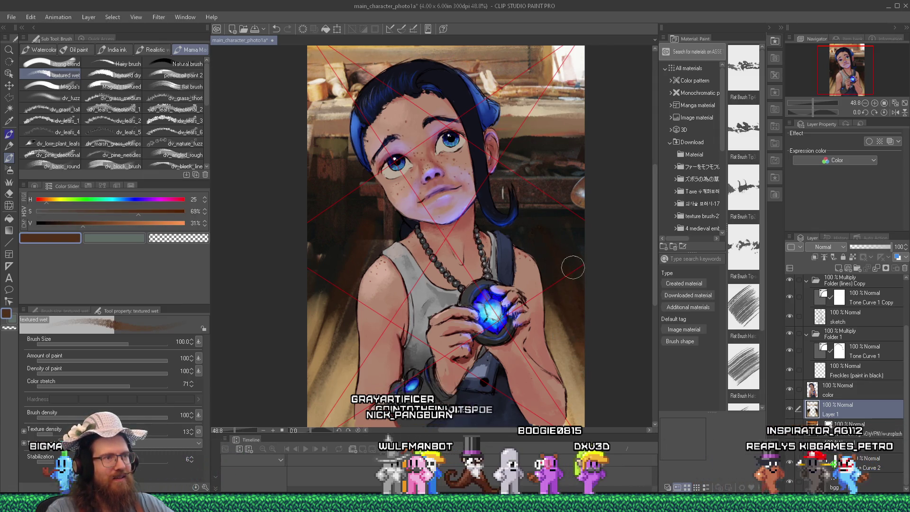
{"action": "left_click", "coordinate": [583, 283], "text": "alt"}
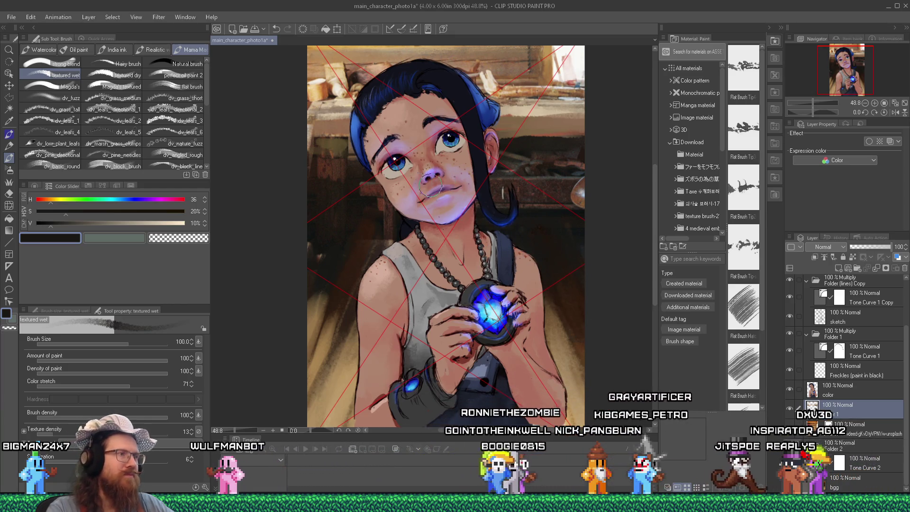
{"action": "left_click", "coordinate": [368, 231], "text": "alt"}
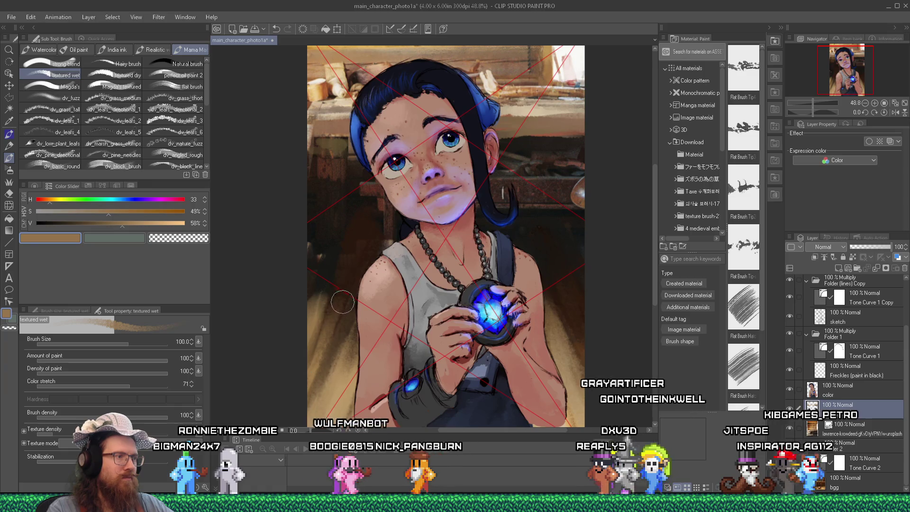
{"action": "left_click", "coordinate": [335, 273], "text": "alt"}
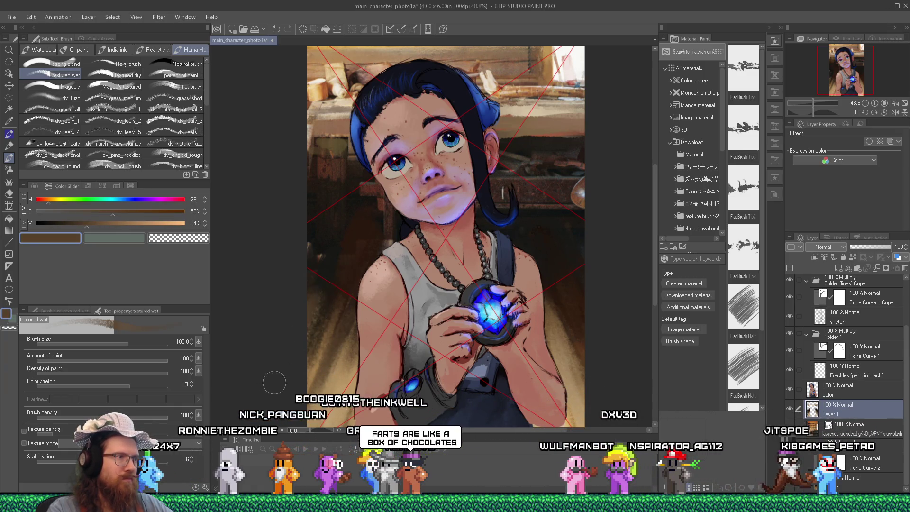
Zoom in and sample a near-black from the dark background.
{"action": "scroll", "coordinate": [349, 329], "scroll_direction": "down", "scroll_amount": 3}
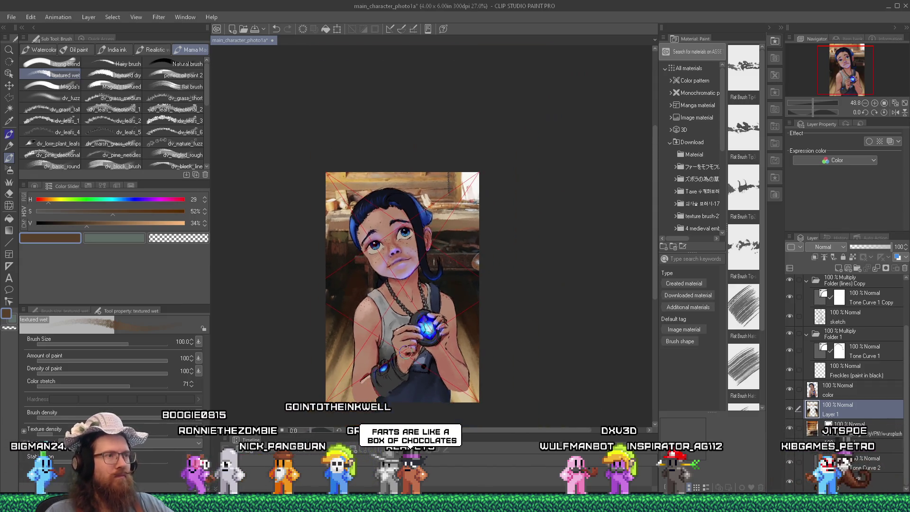
{"action": "scroll", "coordinate": [434, 266], "scroll_direction": "up", "scroll_amount": 3}
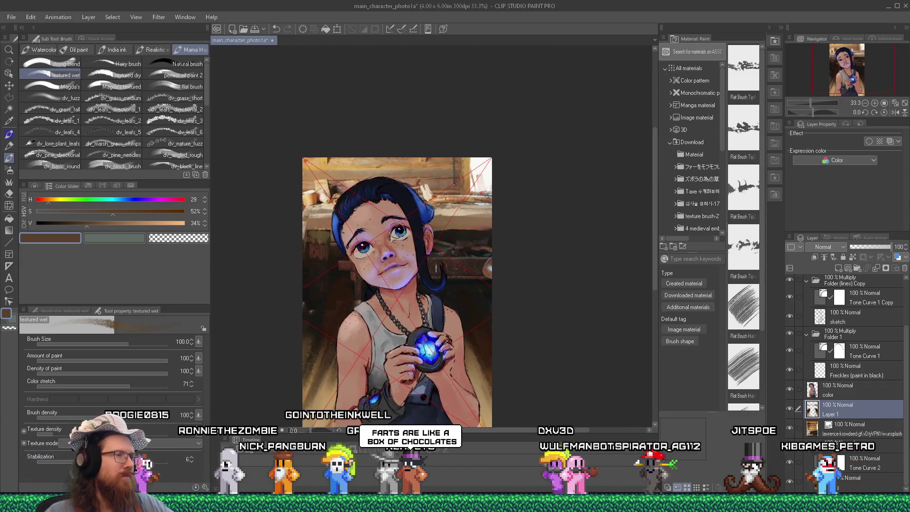
{"action": "scroll", "coordinate": [418, 217], "scroll_direction": "up", "scroll_amount": 1}
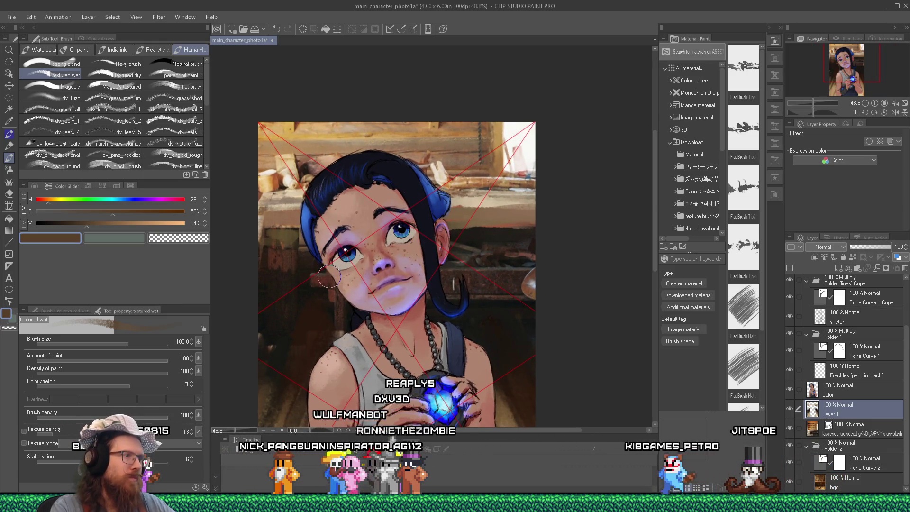
{"action": "left_click", "coordinate": [322, 293], "text": "alt"}
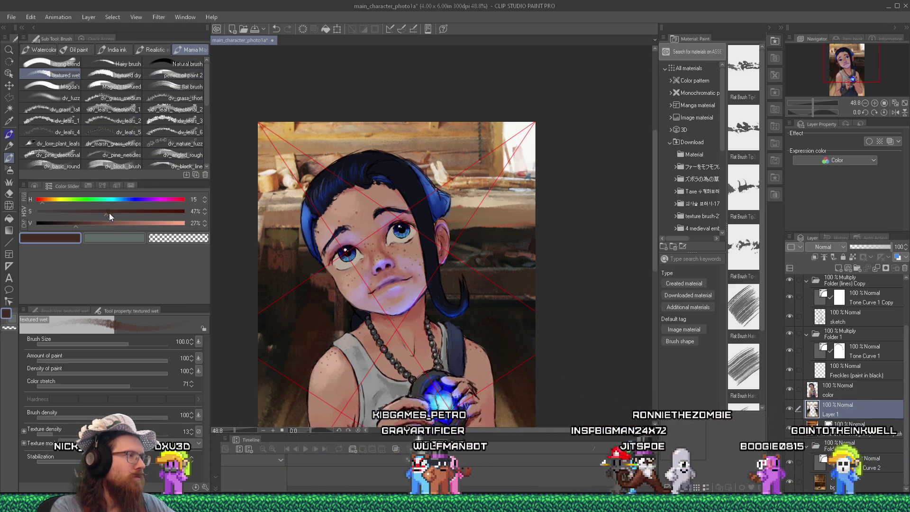
Shrink the brush to 16.3 and sample dark browns beside the girl's hair.
{"action": "left_click", "coordinate": [104, 345]}
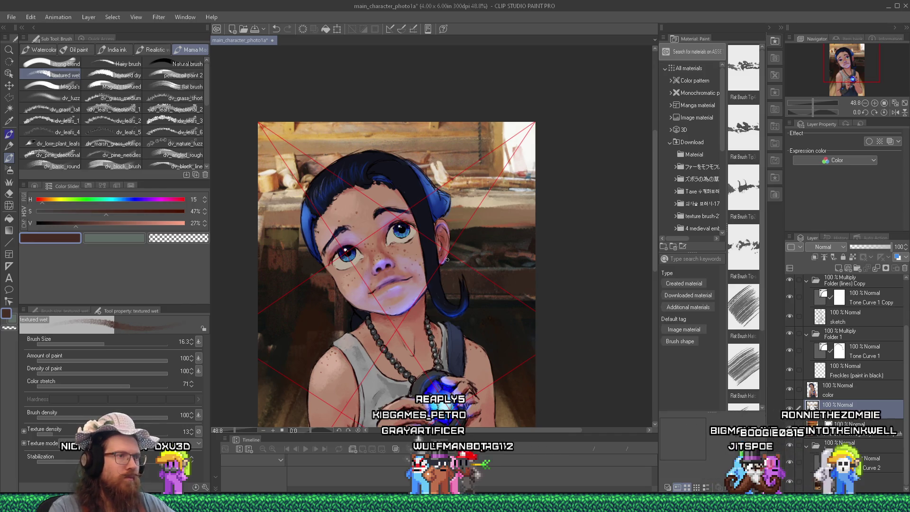
{"action": "left_click", "coordinate": [469, 256], "text": "alt"}
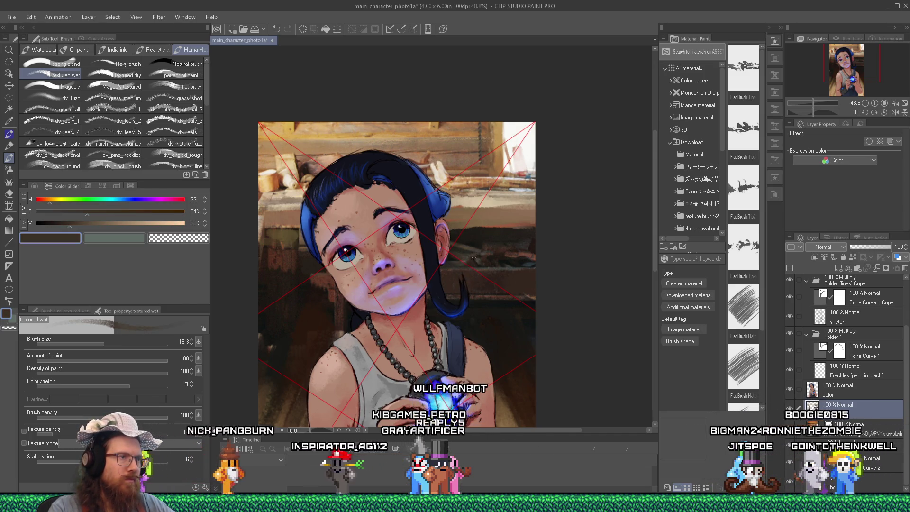
{"action": "left_click", "coordinate": [468, 258], "text": "alt"}
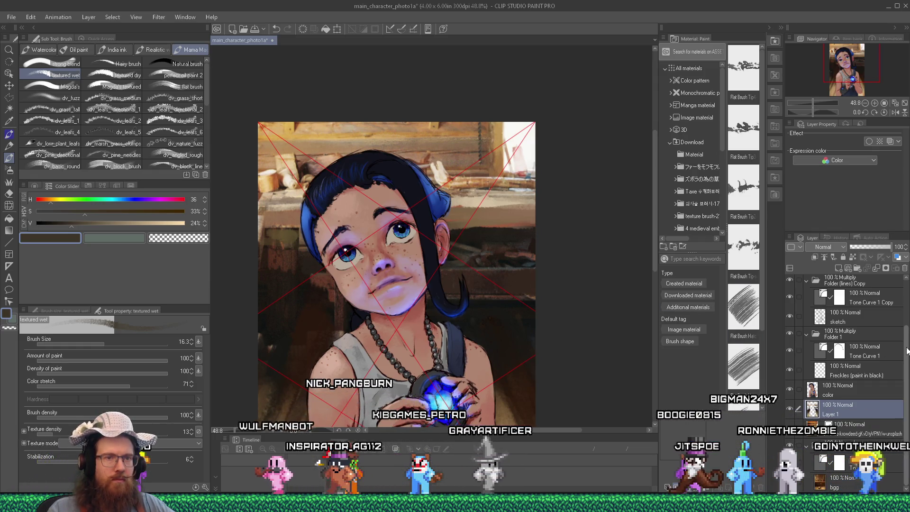
{"action": "scroll", "coordinate": [908, 350], "scroll_direction": "up", "scroll_amount": 3}
Hide the red guide lines and sample dark olive and brown tones near the ear.
{"action": "left_click", "coordinate": [791, 284]}
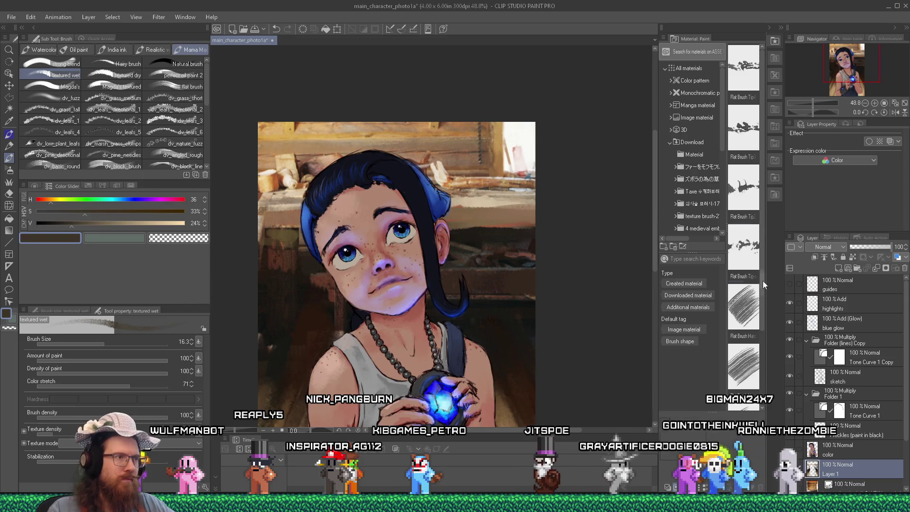
{"action": "left_click", "coordinate": [452, 259], "text": "alt"}
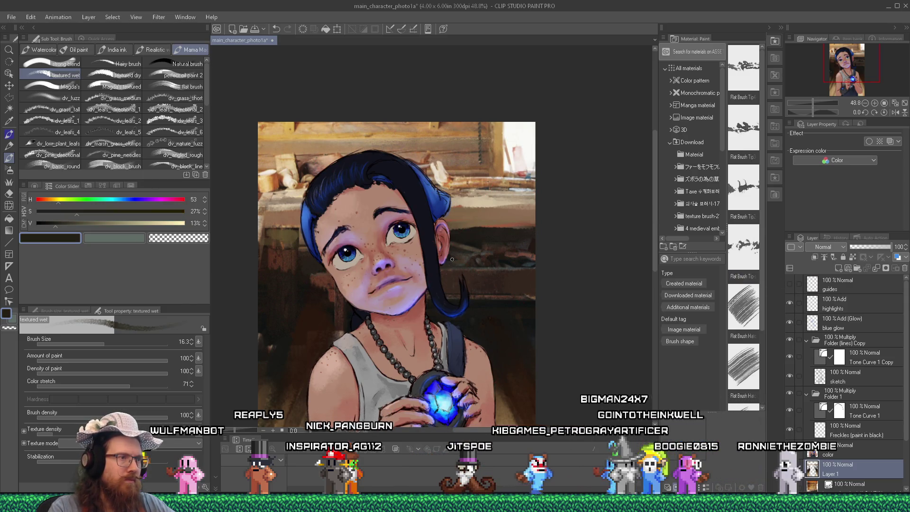
{"action": "left_click", "coordinate": [462, 252], "text": "alt"}
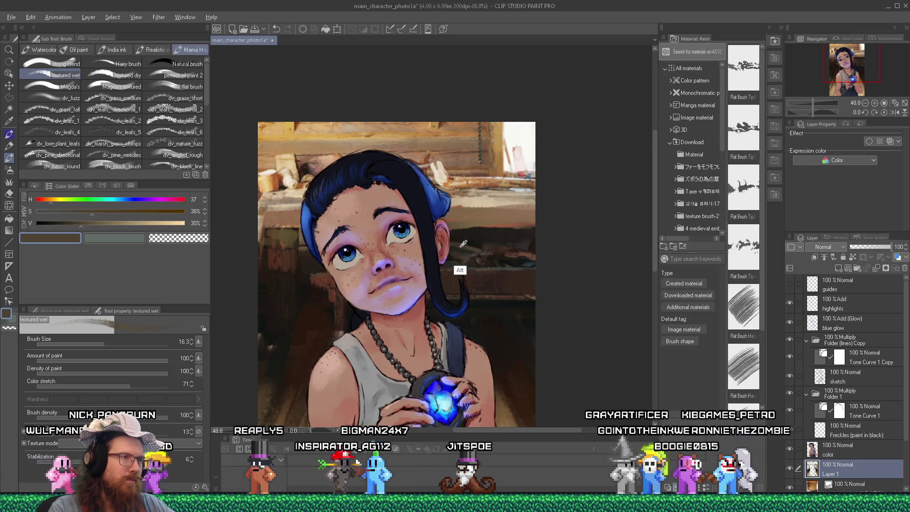
{"action": "left_click", "coordinate": [463, 246], "text": "alt"}
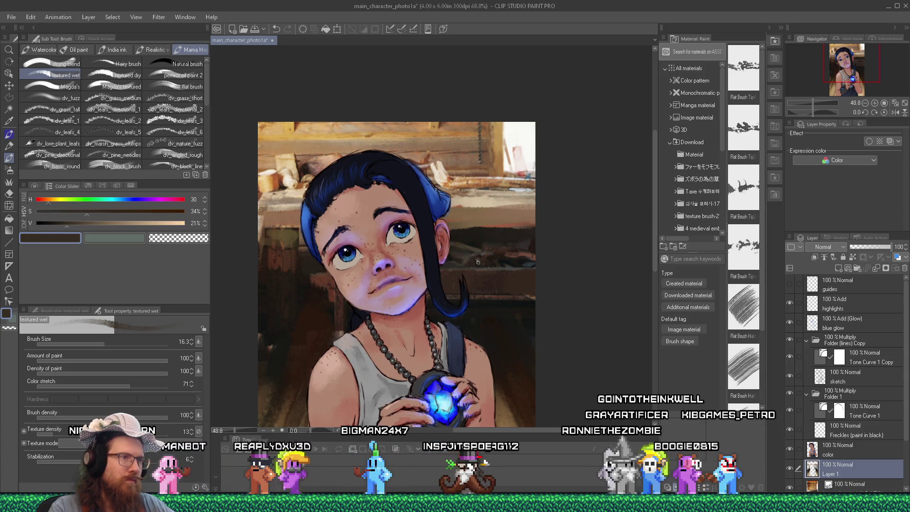
{"action": "left_click", "coordinate": [474, 257], "text": "alt"}
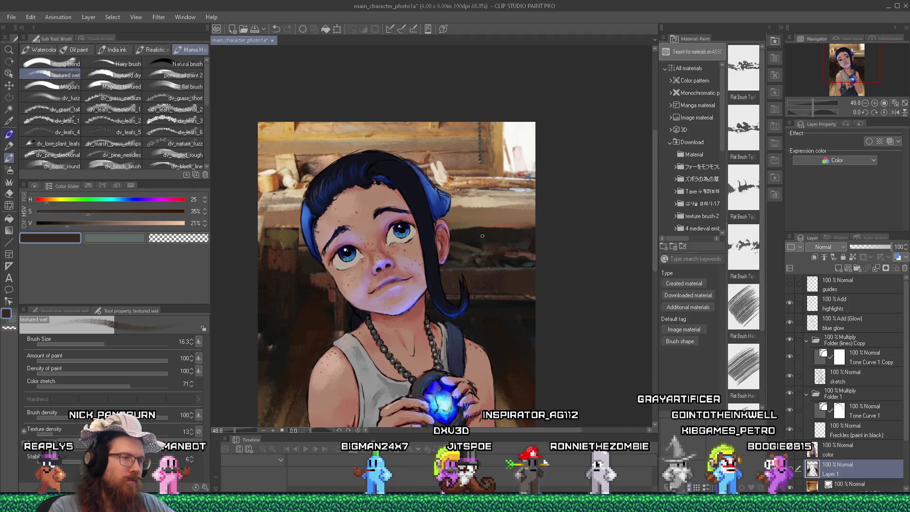
{"action": "left_click", "coordinate": [490, 256], "text": "alt"}
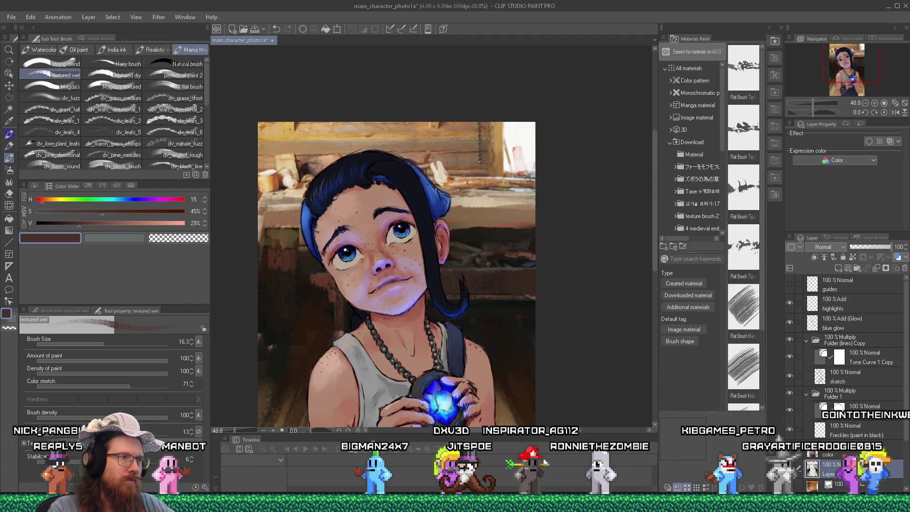
Paint textured strokes right of the hair in sampled dark greys and browns.
{"action": "left_click", "coordinate": [489, 259], "text": "alt"}
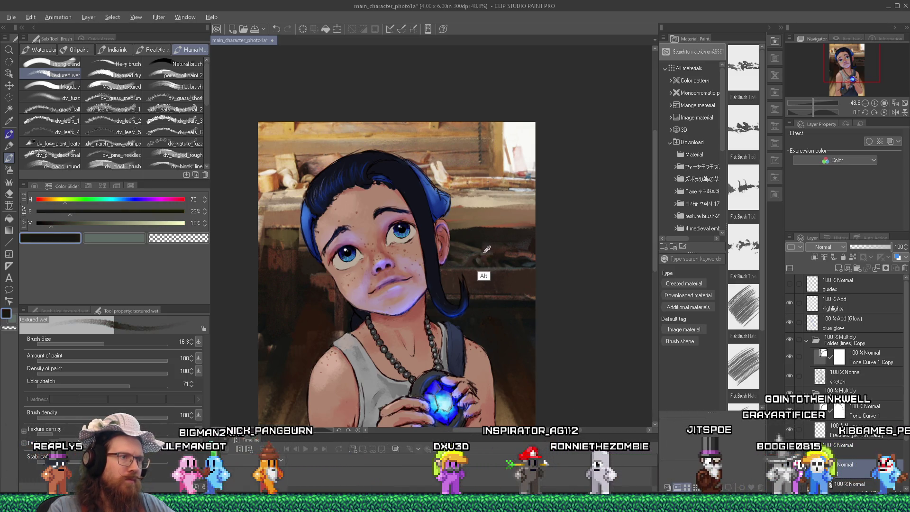
{"action": "left_click", "coordinate": [483, 252], "text": "alt"}
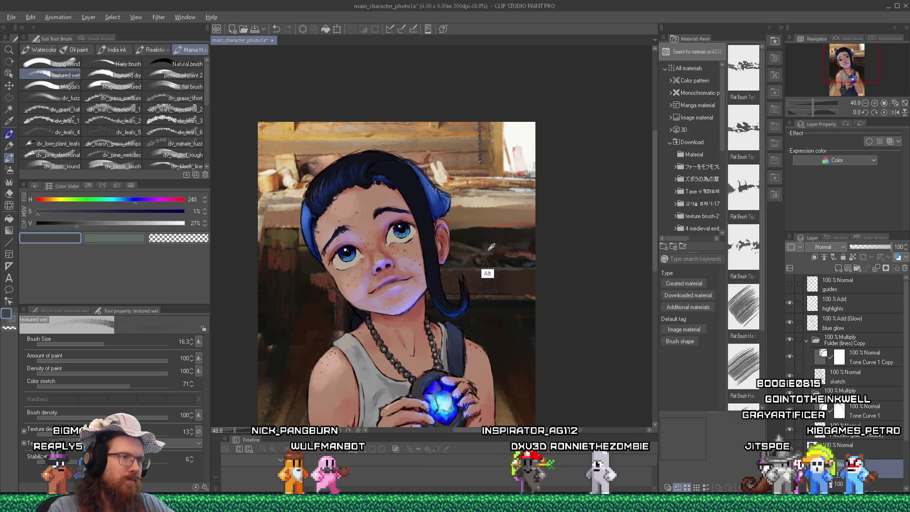
{"action": "left_click", "coordinate": [491, 247], "text": "alt"}
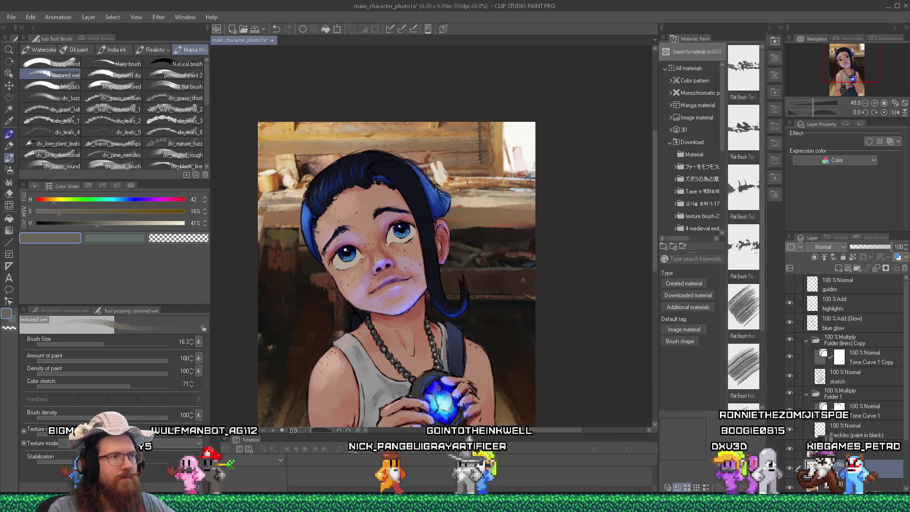
{"action": "left_click", "coordinate": [524, 255], "text": "alt"}
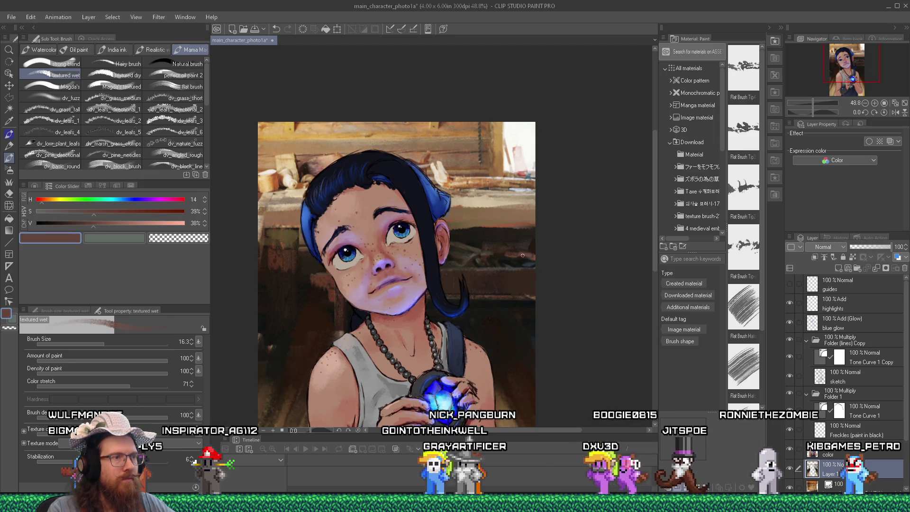
{"action": "left_click", "coordinate": [528, 259], "text": "alt"}
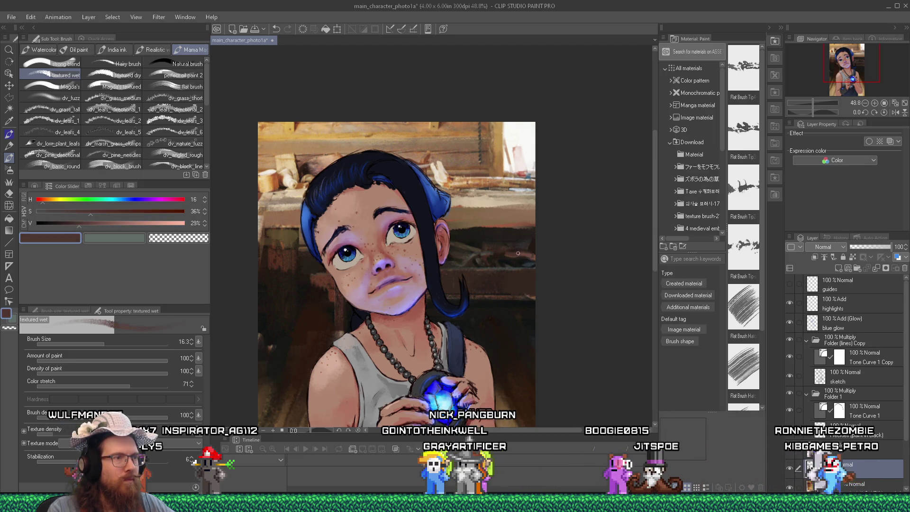
{"action": "left_click", "coordinate": [528, 260], "text": "alt"}
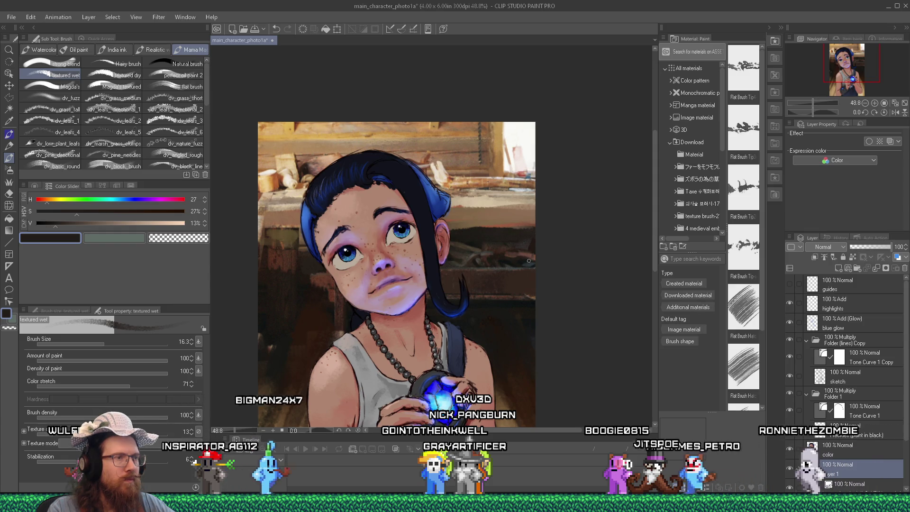
Sample dark blue-grey, olive and brown tones, then darken the current colour.
{"action": "left_click", "coordinate": [530, 261], "text": "alt"}
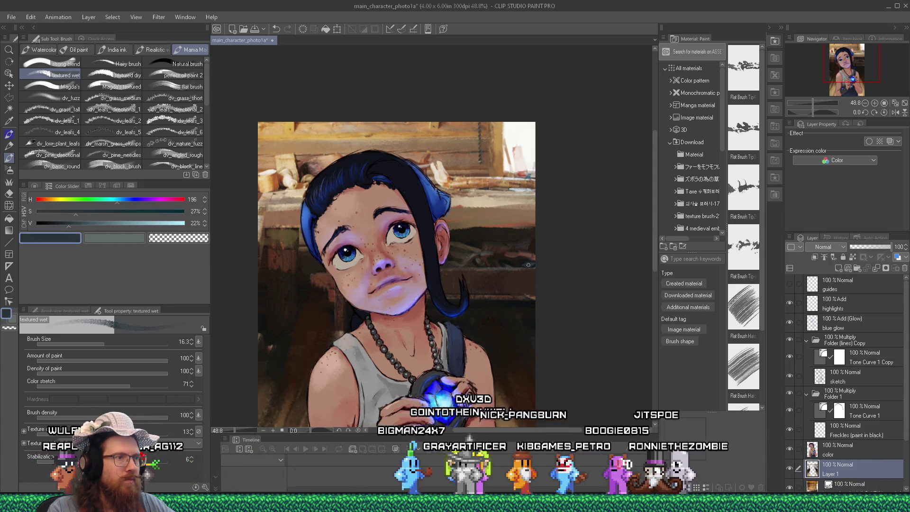
{"action": "left_click", "coordinate": [505, 265], "text": "alt"}
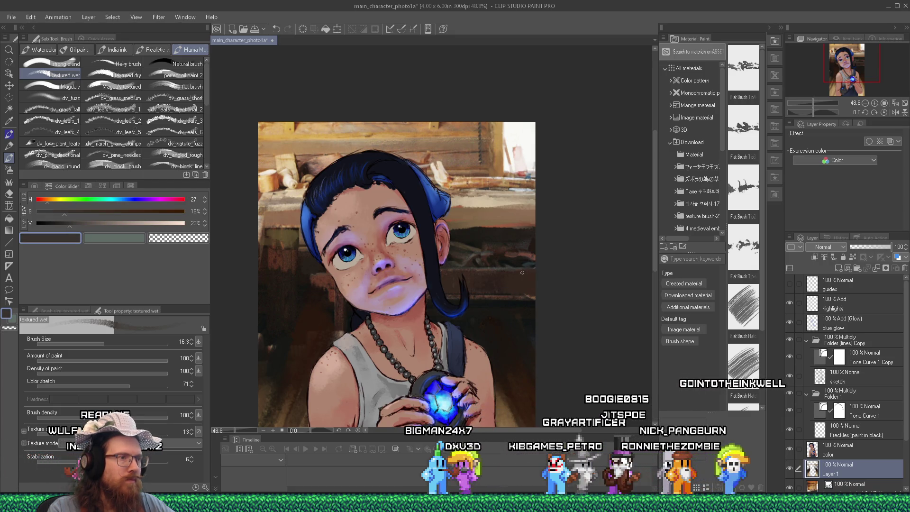
{"action": "left_click", "coordinate": [503, 273], "text": "alt"}
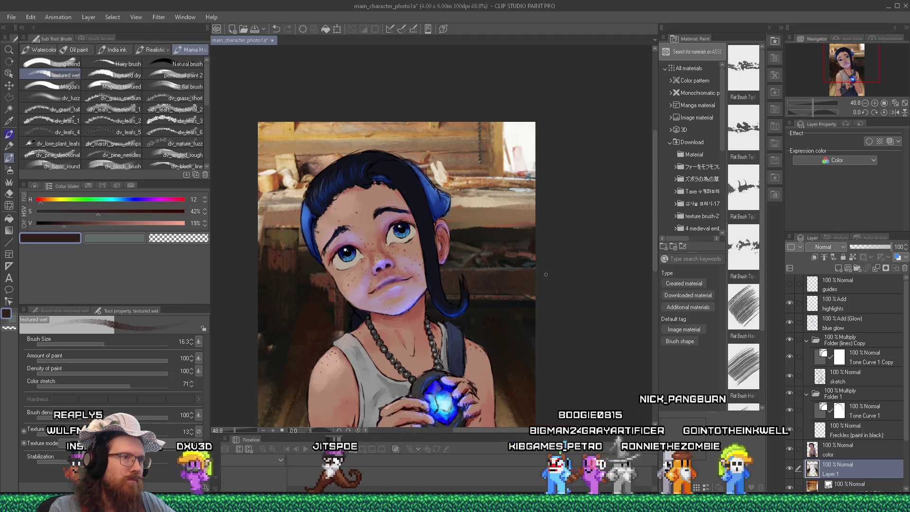
{"action": "left_click", "coordinate": [508, 291], "text": "alt"}
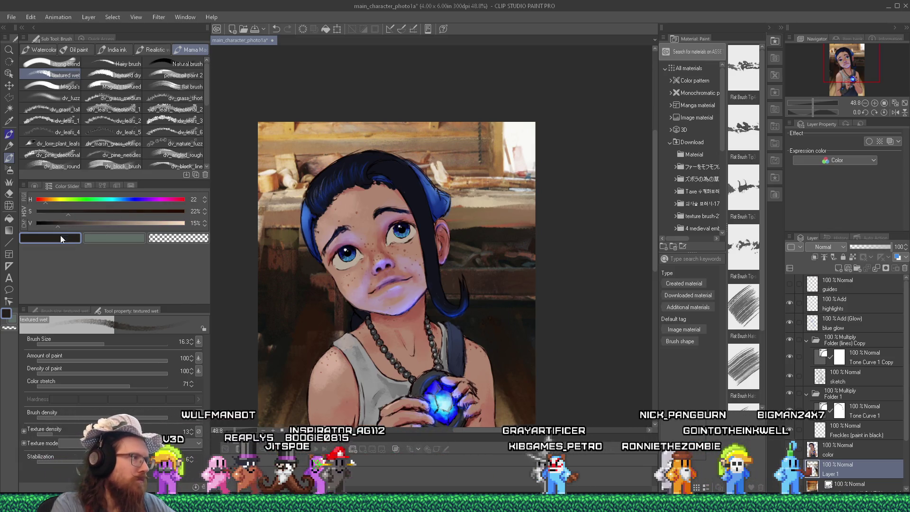
{"action": "left_click", "coordinate": [50, 222]}
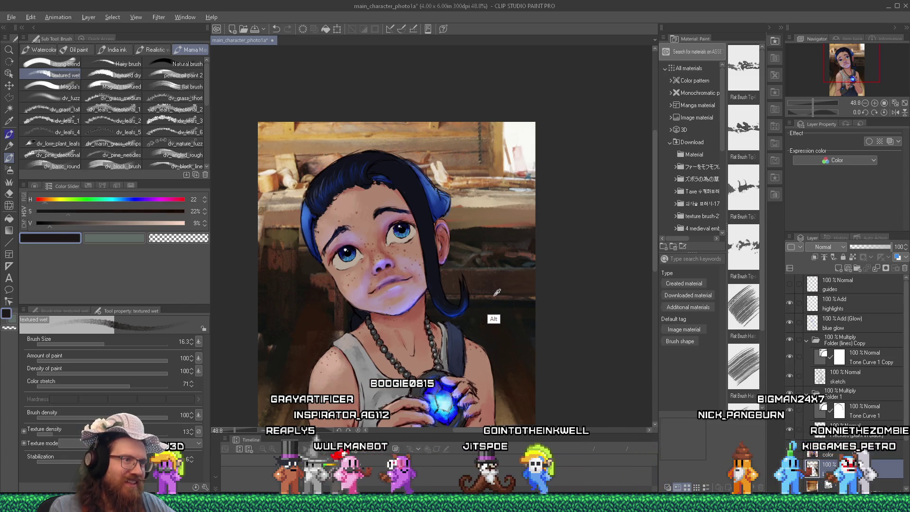
Rework the shadows beside the shoulder with near-black, mid brown and navy strokes.
{"action": "left_click", "coordinate": [518, 298], "text": "alt"}
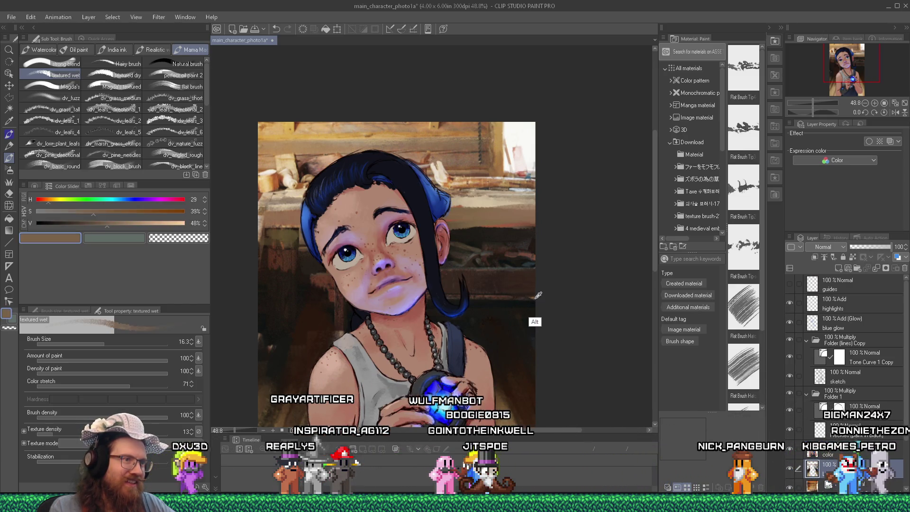
{"action": "left_click", "coordinate": [515, 297], "text": "alt"}
{"action": "left_click", "coordinate": [535, 297], "text": "alt"}
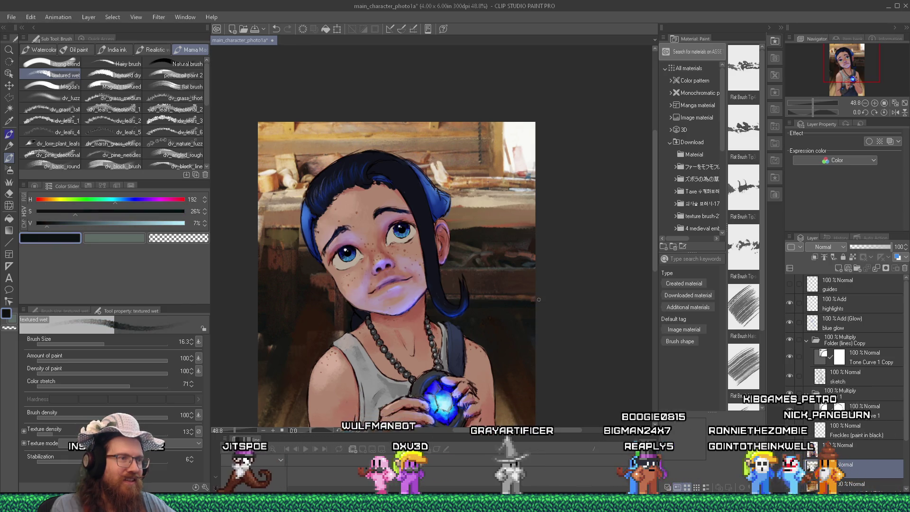
{"action": "left_click", "coordinate": [535, 301], "text": "alt"}
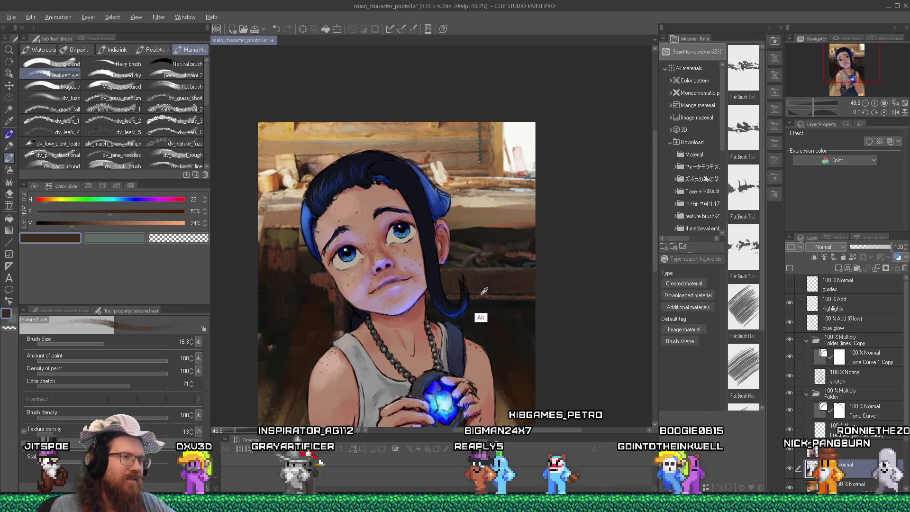
{"action": "key", "text": "alt"}
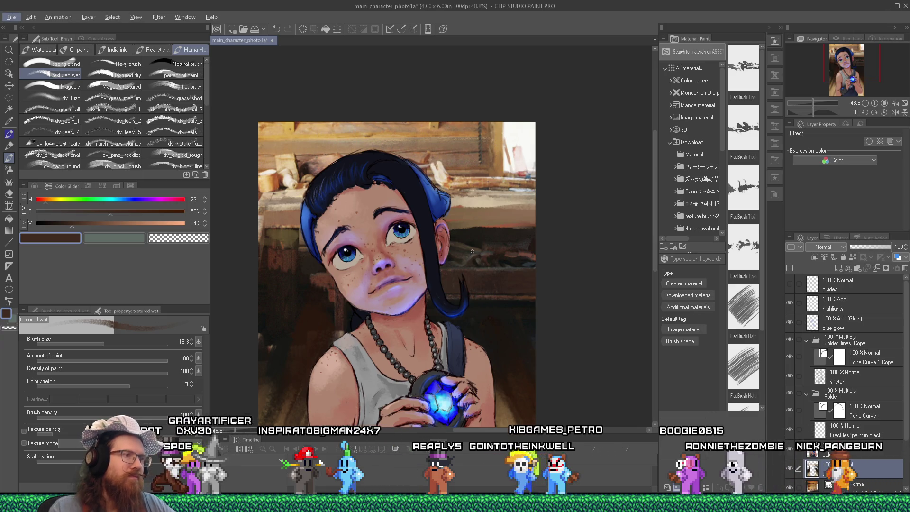
Zoom in and sample warm and darker browns from the wall above the head.
{"action": "scroll", "coordinate": [512, 235], "scroll_direction": "down", "scroll_amount": 2}
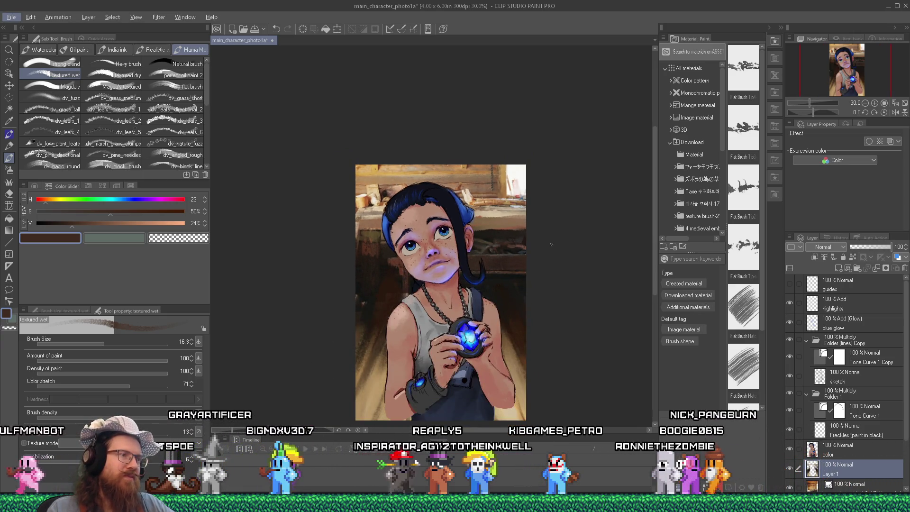
{"action": "scroll", "coordinate": [551, 244], "scroll_direction": "up", "scroll_amount": 2}
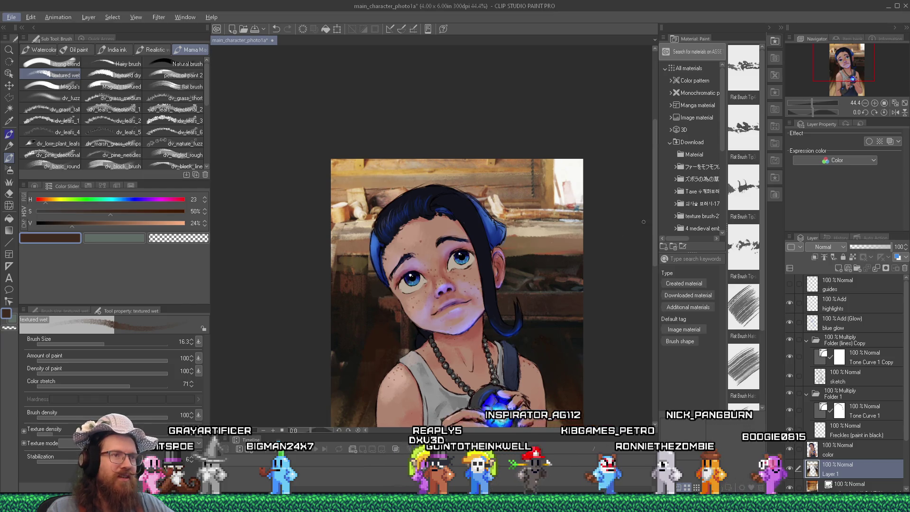
{"action": "scroll", "coordinate": [653, 232], "scroll_direction": "up", "scroll_amount": 2}
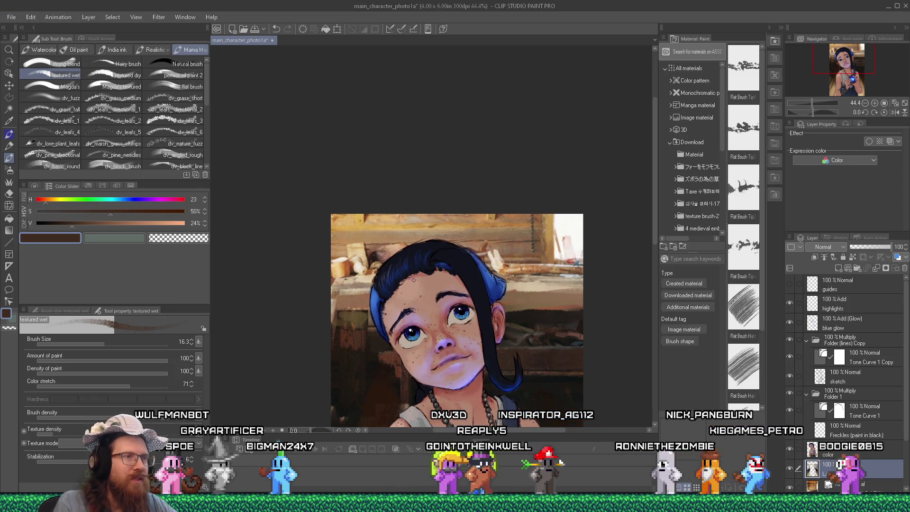
{"action": "left_click", "coordinate": [531, 238], "text": "alt"}
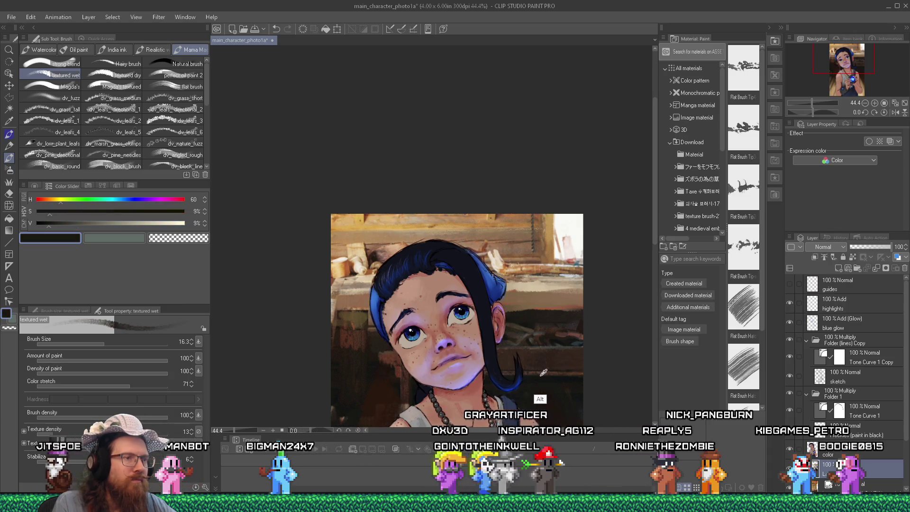
{"action": "left_click", "coordinate": [526, 303], "text": "alt"}
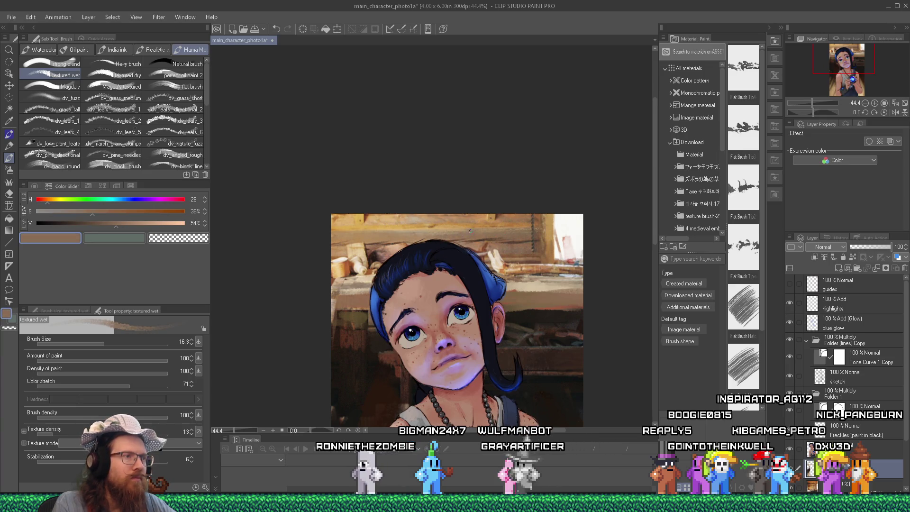
Set the brush to 35.9, sample tan and dark browns, then shrink it to 3.0.
{"action": "left_click", "coordinate": [115, 345]}
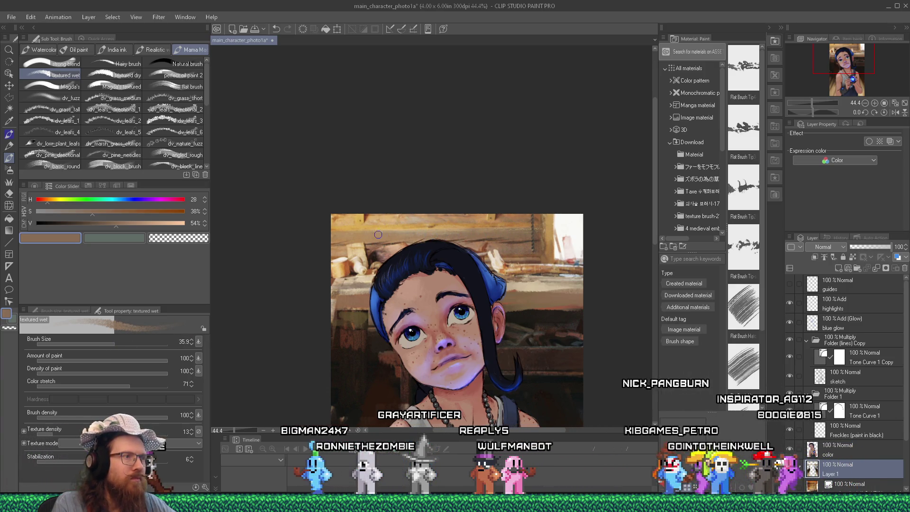
{"action": "left_click", "coordinate": [474, 231], "text": "alt"}
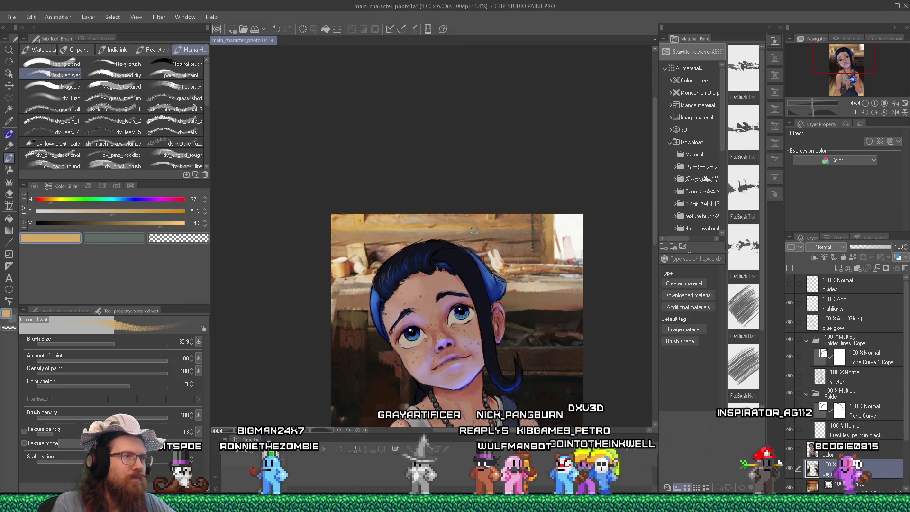
{"action": "left_click", "coordinate": [357, 368], "text": "alt"}
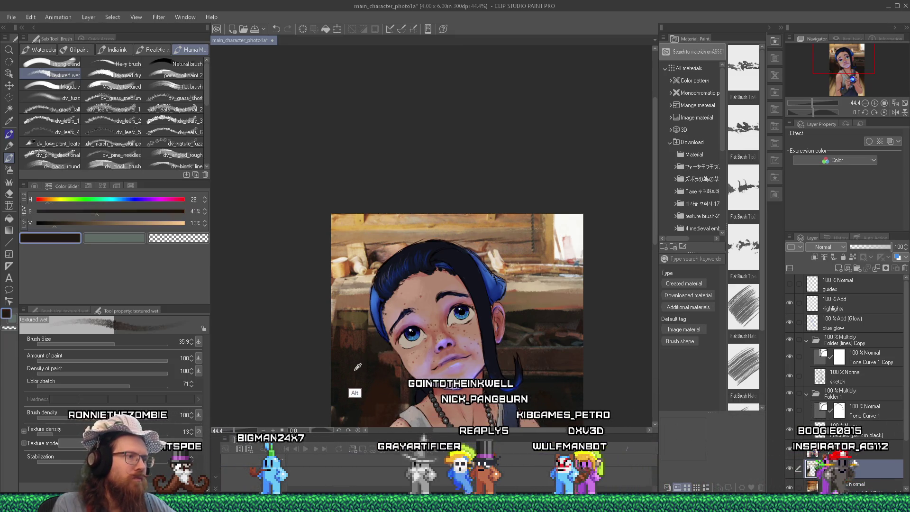
{"action": "left_click", "coordinate": [358, 368], "text": "alt"}
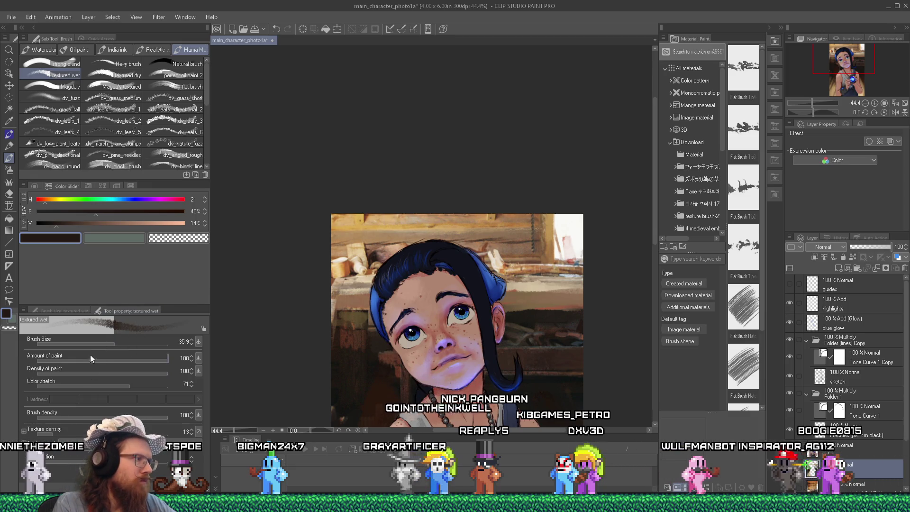
{"action": "left_click_drag", "start_coordinate": [87, 346], "coordinate": [83, 342]}
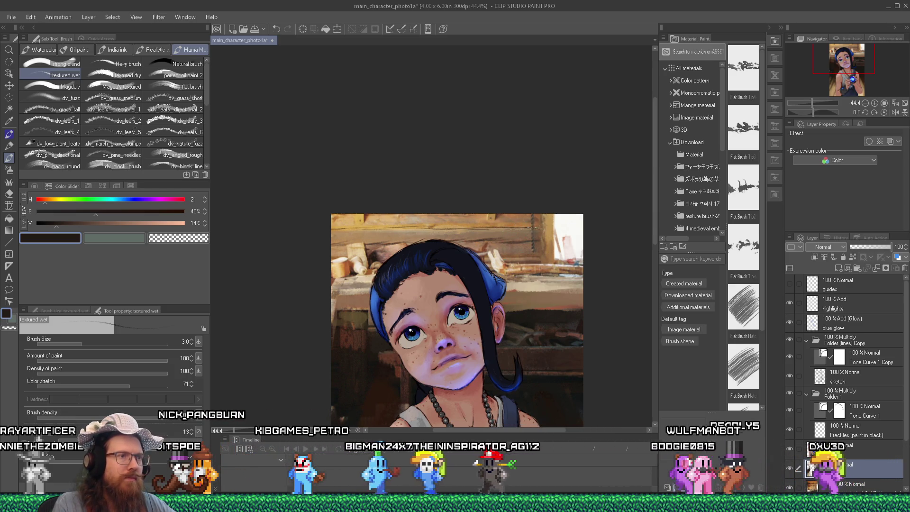
Switch the paint colour to near-white and raise the brush size to 25.1.
{"action": "left_click", "coordinate": [567, 232], "text": "alt"}
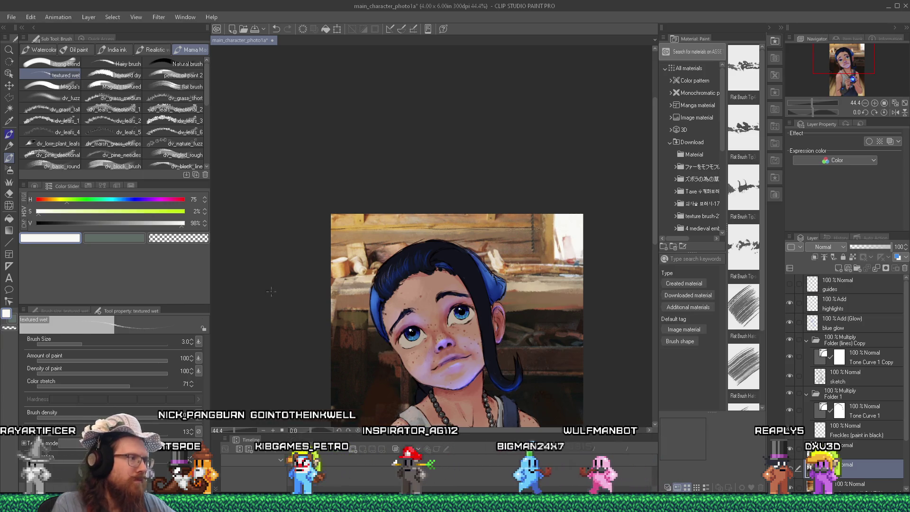
{"action": "left_click_drag", "start_coordinate": [89, 343], "coordinate": [114, 338]}
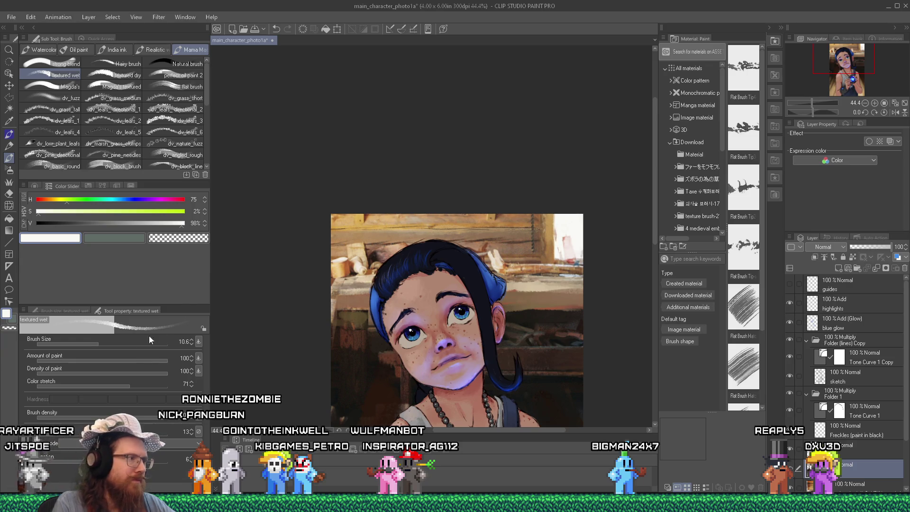
{"action": "left_click", "coordinate": [108, 340]}
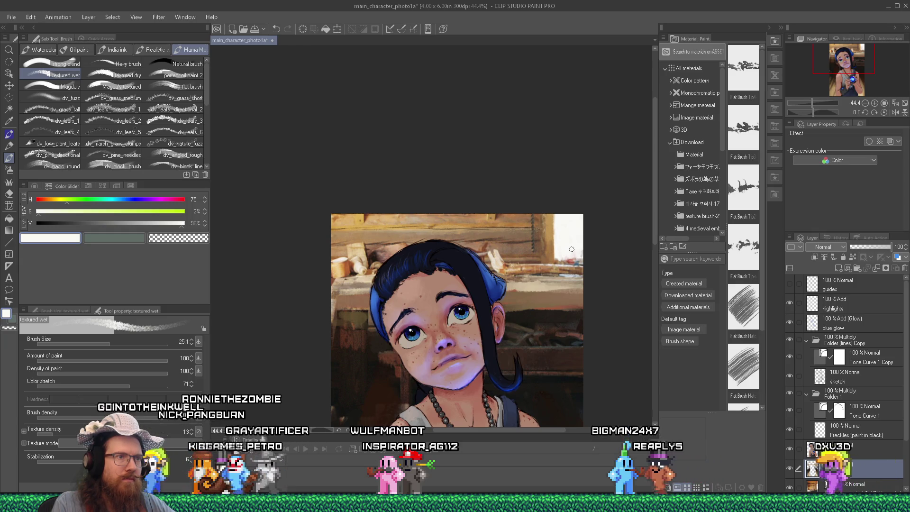
Brighten the upper-right background with sampled warm brown, beige and cream strokes.
{"action": "key", "text": "alt"}
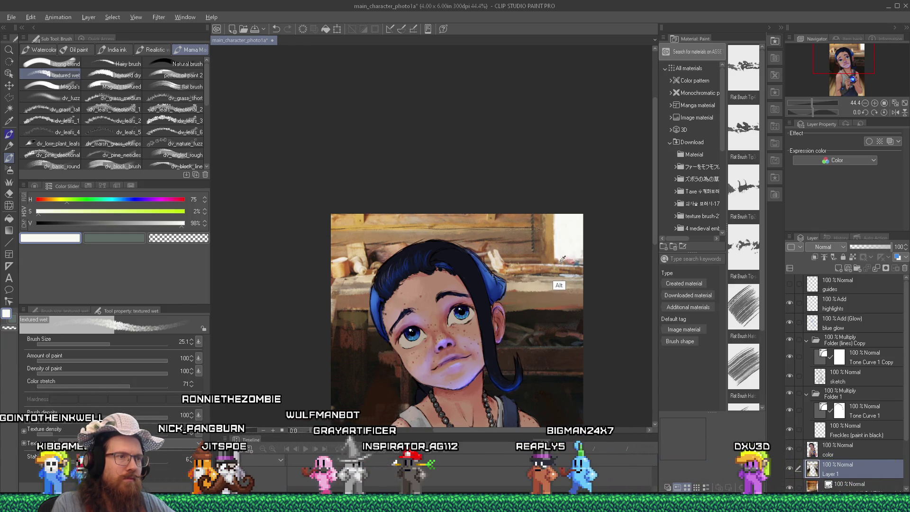
{"action": "left_click", "coordinate": [563, 258], "text": "alt"}
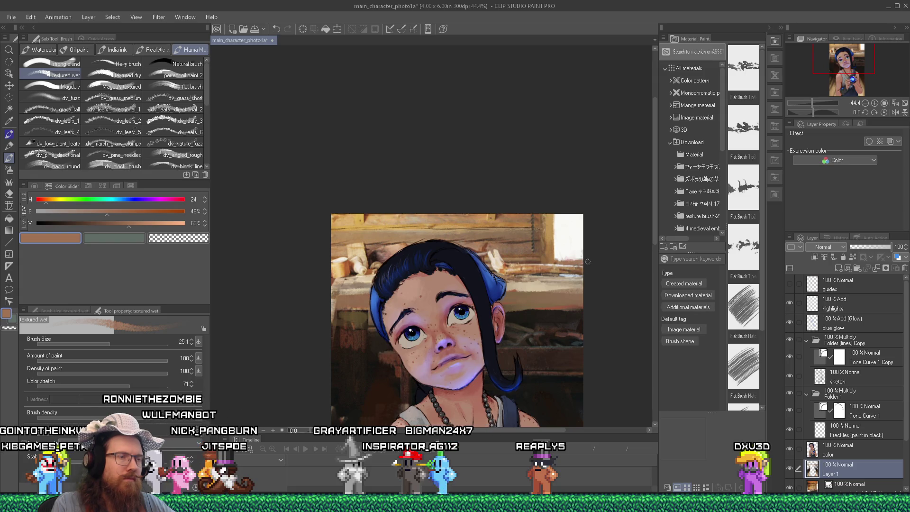
{"action": "left_click", "coordinate": [510, 270], "text": "alt"}
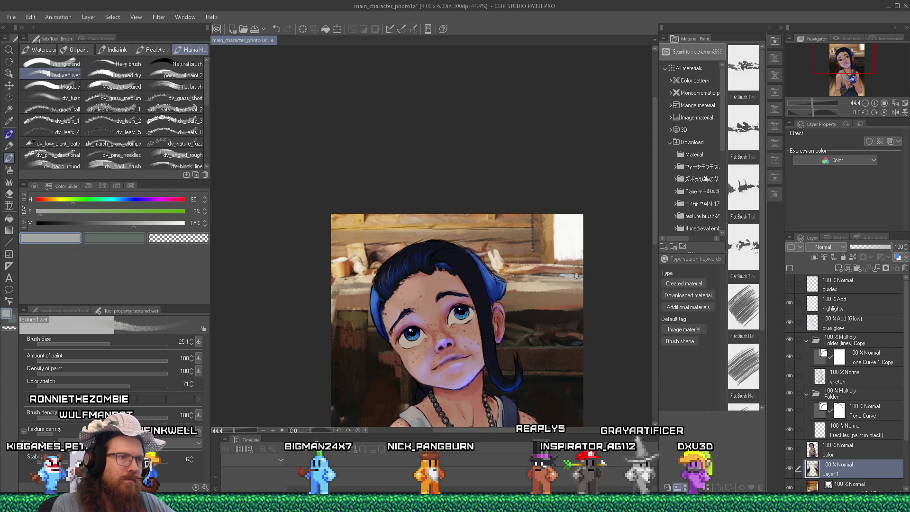
{"action": "left_click", "coordinate": [541, 280], "text": "alt"}
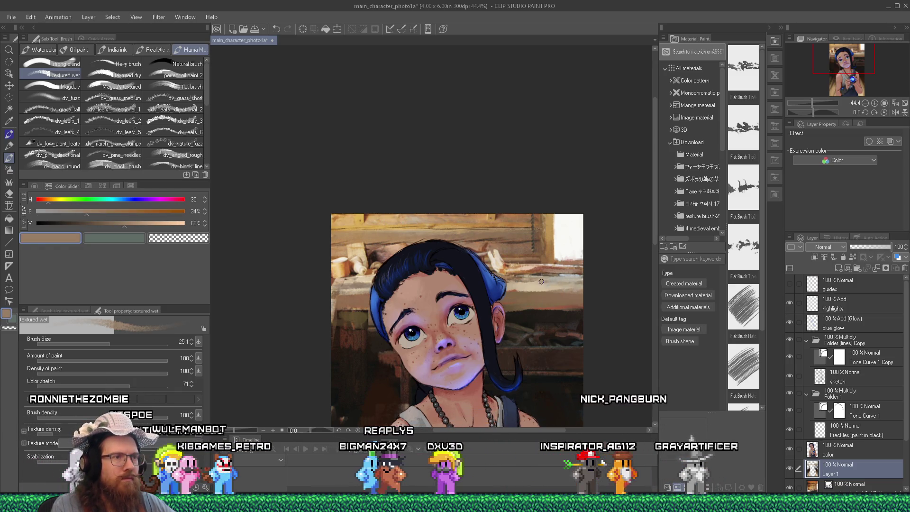
{"action": "left_click", "coordinate": [515, 277], "text": "alt"}
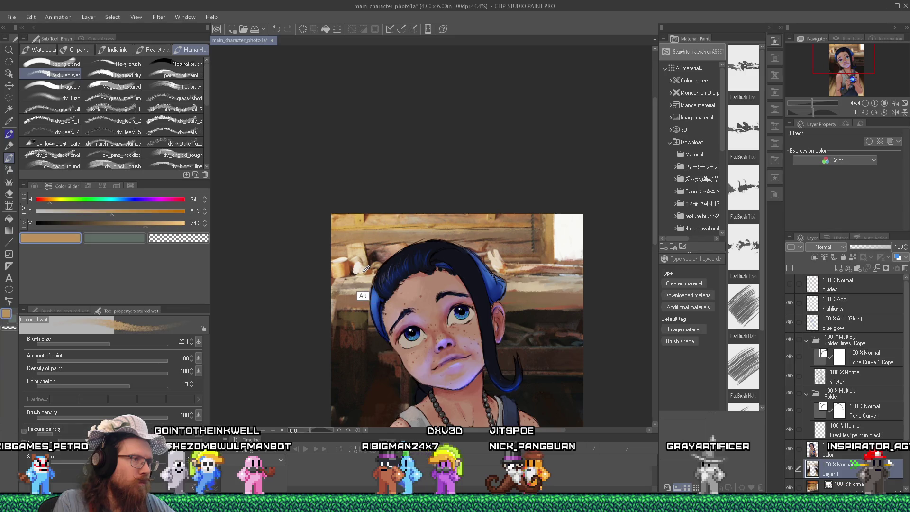
Paint the wall above the head with sampled tan, cream and orange-brown strokes.
{"action": "left_click", "coordinate": [371, 268], "text": "alt"}
{"action": "left_click", "coordinate": [371, 279], "text": "alt"}
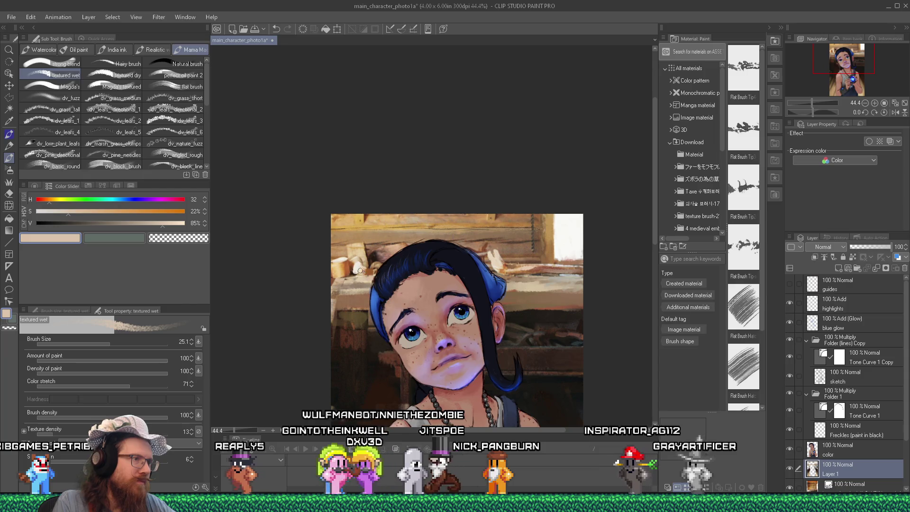
{"action": "left_click", "coordinate": [346, 271], "text": "alt"}
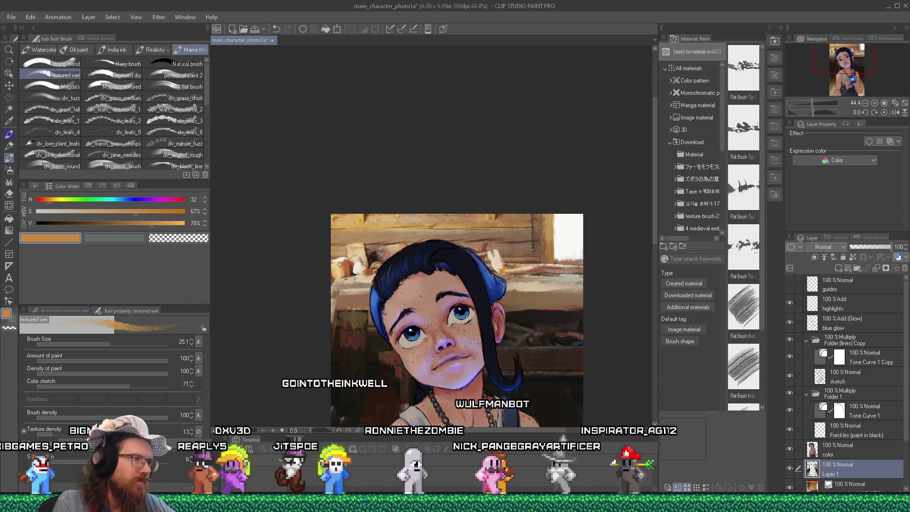
{"action": "left_click", "coordinate": [339, 264], "text": "alt"}
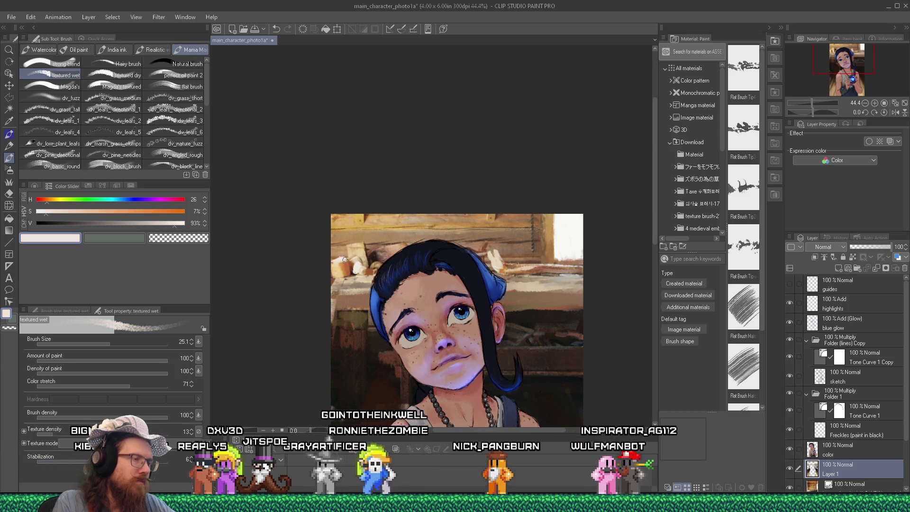
{"action": "left_click", "coordinate": [354, 246], "text": "alt"}
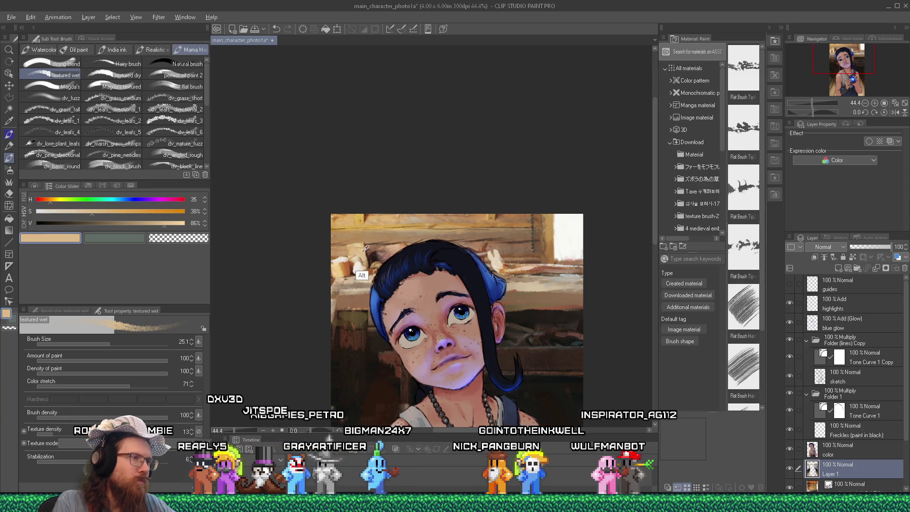
{"action": "left_click", "coordinate": [368, 247], "text": "alt"}
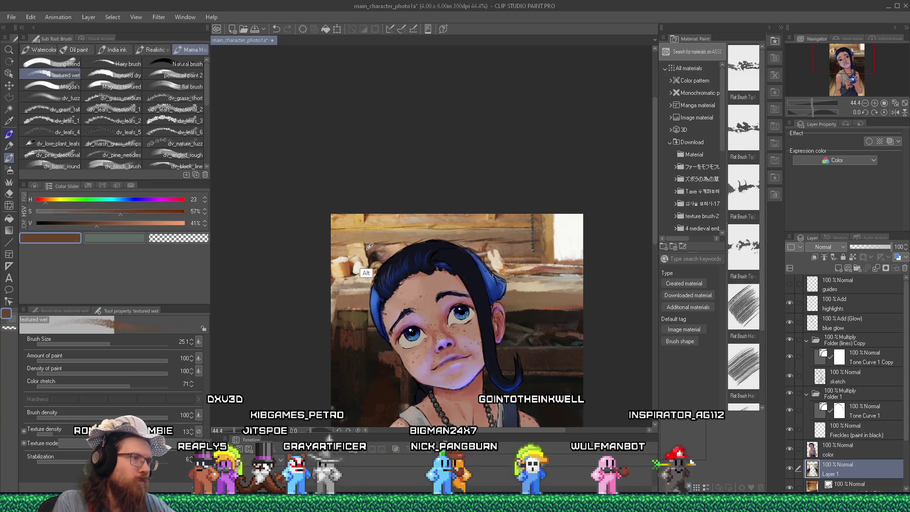
{"action": "left_click", "coordinate": [363, 242], "text": "alt"}
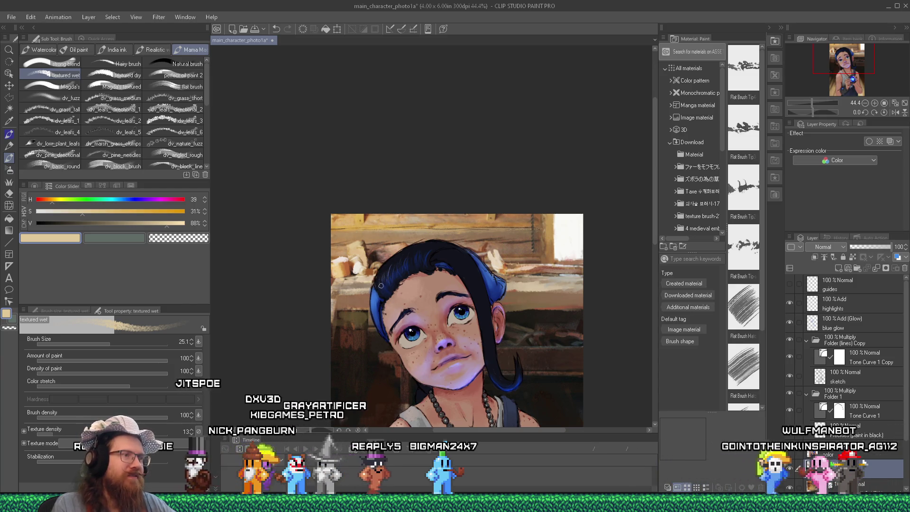
Add reddish brown, golden yellow and pinkish tan strokes along the top wall.
{"action": "left_click", "coordinate": [369, 213], "text": "alt"}
{"action": "left_click", "coordinate": [365, 215], "text": "alt"}
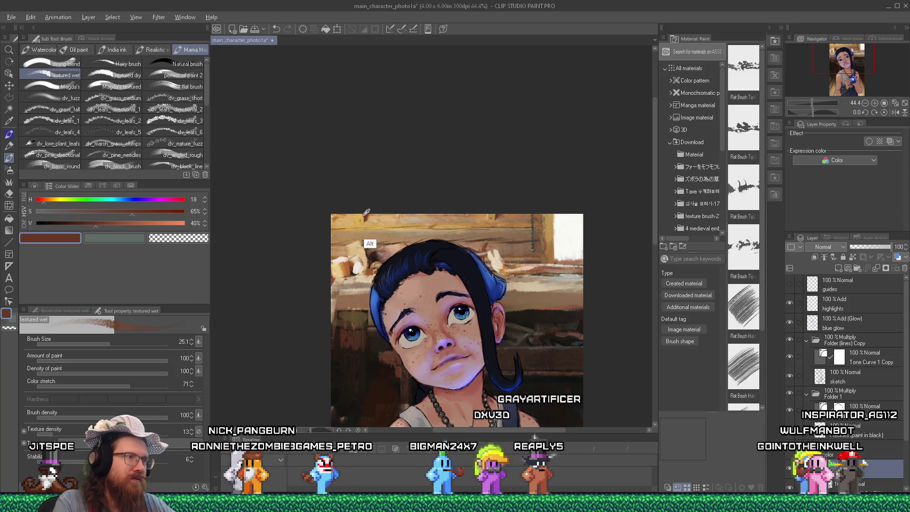
{"action": "left_click", "coordinate": [361, 213], "text": "alt"}
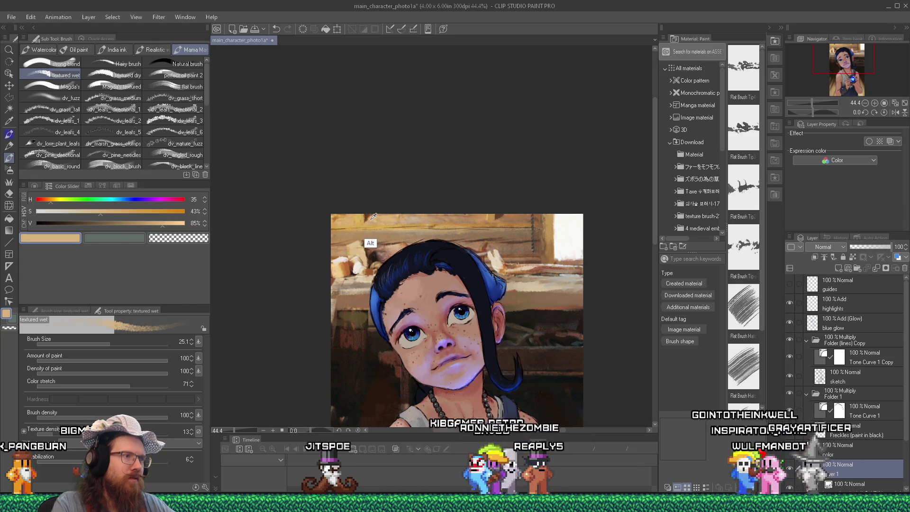
{"action": "left_click", "coordinate": [400, 216], "text": "alt"}
{"action": "left_click", "coordinate": [413, 220], "text": "alt"}
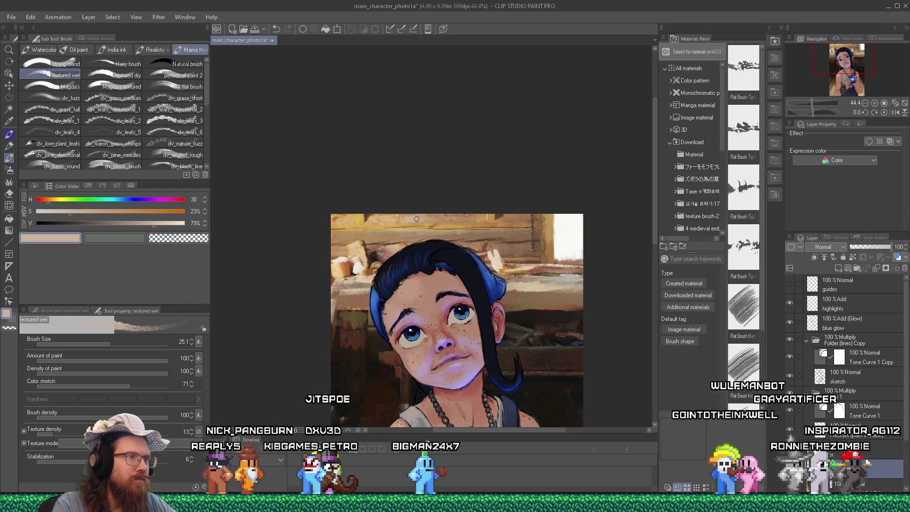
Blend the wall near the head with tan, ochre and orange tones, darkening to deep brown.
{"action": "left_click", "coordinate": [431, 215], "text": "alt"}
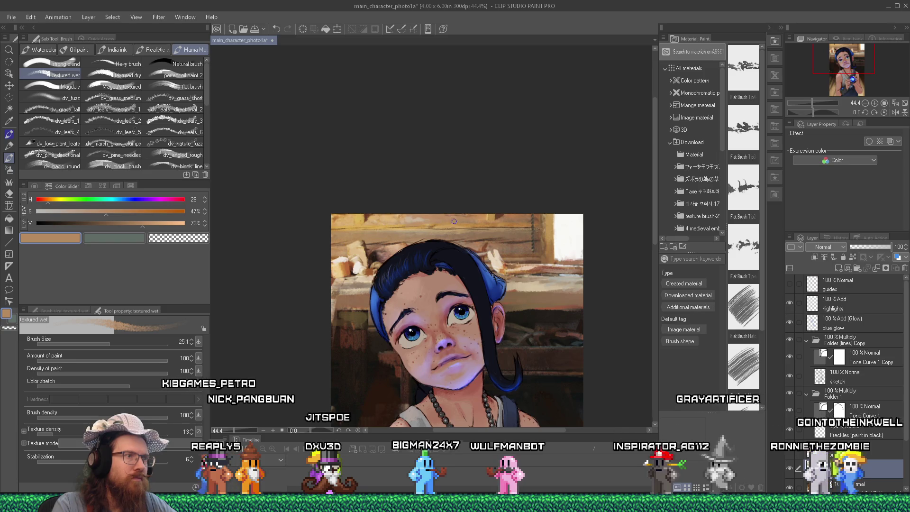
{"action": "left_click", "coordinate": [435, 225], "text": "alt"}
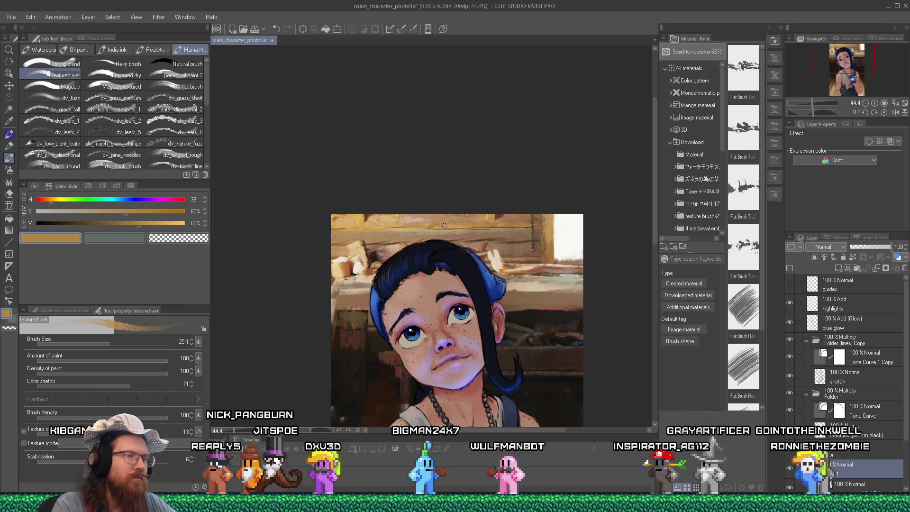
{"action": "left_click", "coordinate": [77, 223]}
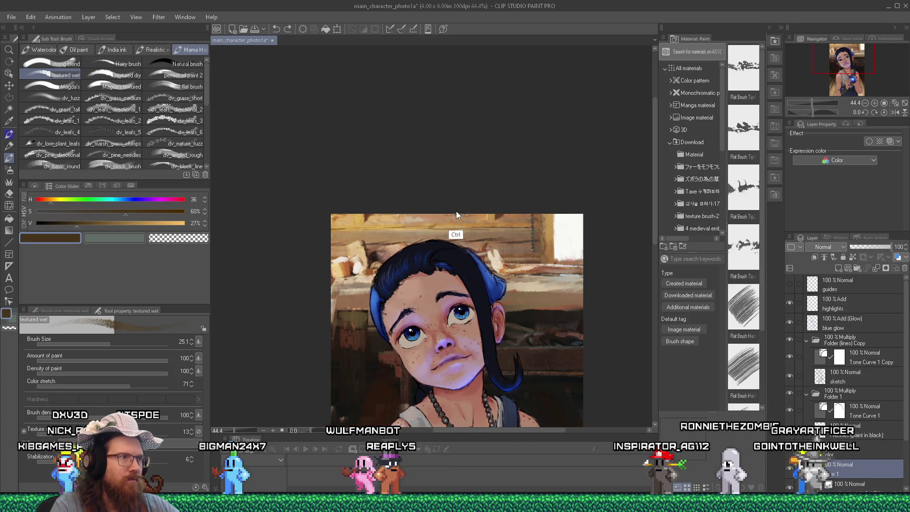
{"action": "left_click", "coordinate": [435, 224], "text": "alt"}
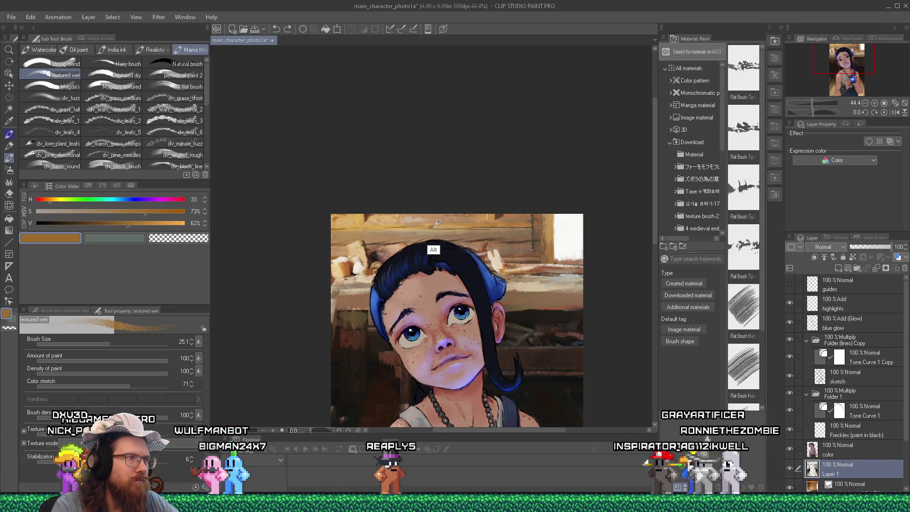
{"action": "left_click", "coordinate": [436, 224], "text": "alt"}
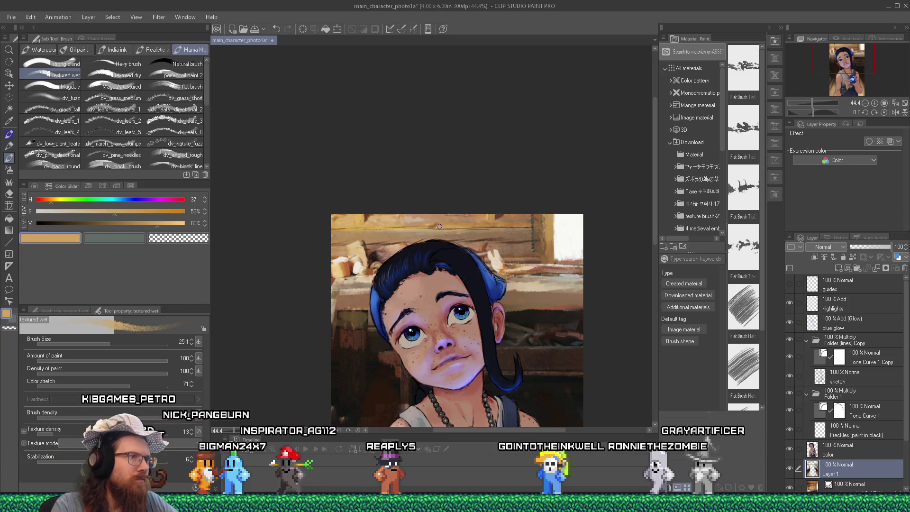
{"action": "left_click", "coordinate": [439, 222], "text": "alt"}
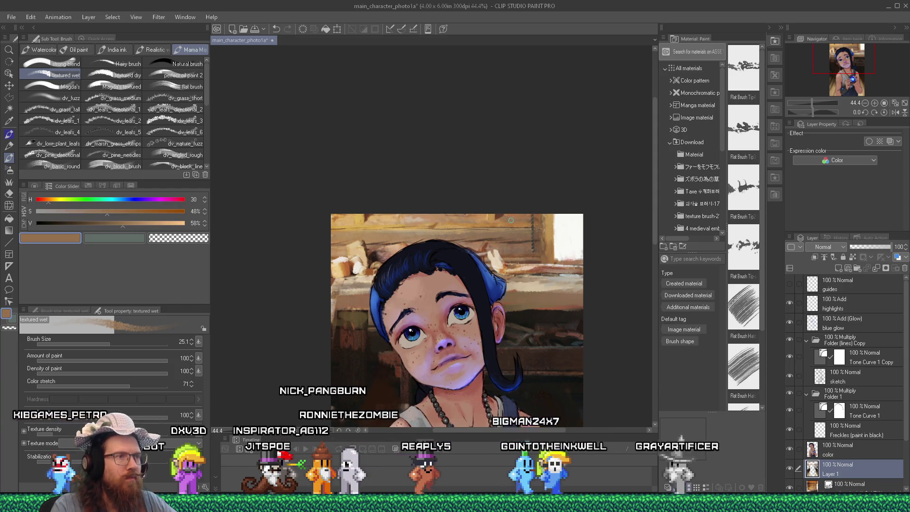
Paint mid, darker and reddish brown strokes around the girl's head.
{"action": "left_click", "coordinate": [536, 216], "text": "alt"}
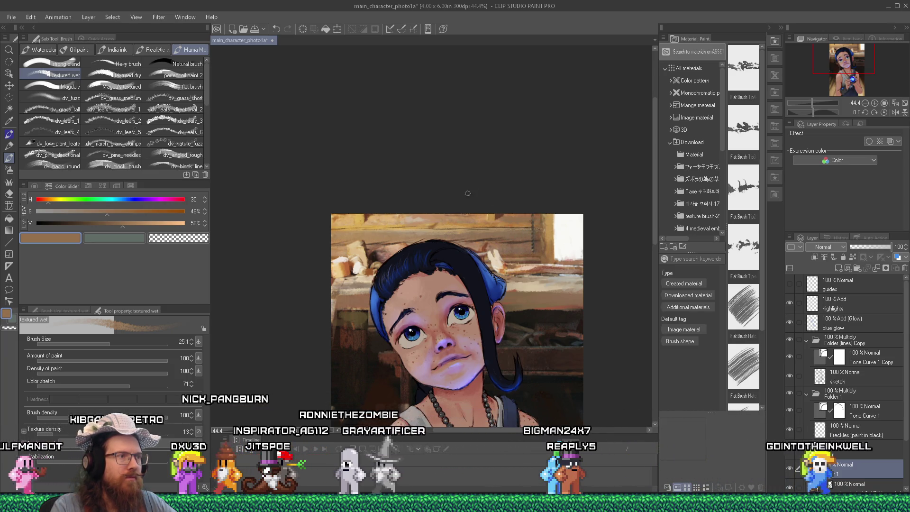
{"action": "left_click", "coordinate": [382, 247], "text": "alt"}
{"action": "left_click", "coordinate": [378, 253], "text": "alt"}
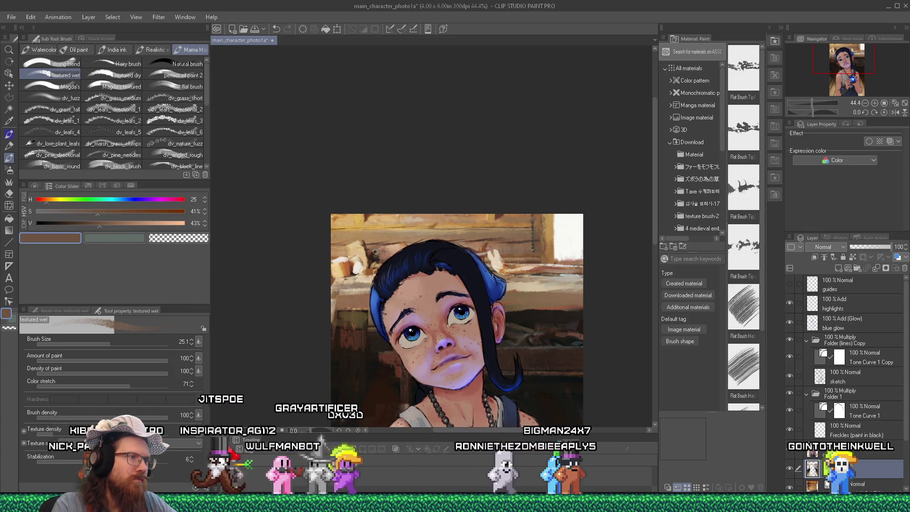
{"action": "left_click", "coordinate": [402, 245], "text": "alt"}
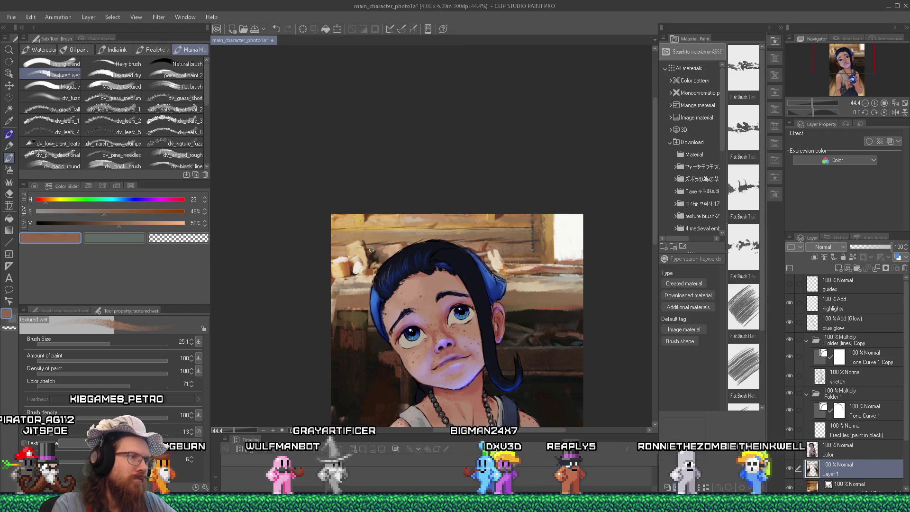
{"action": "left_click", "coordinate": [389, 224], "text": "alt"}
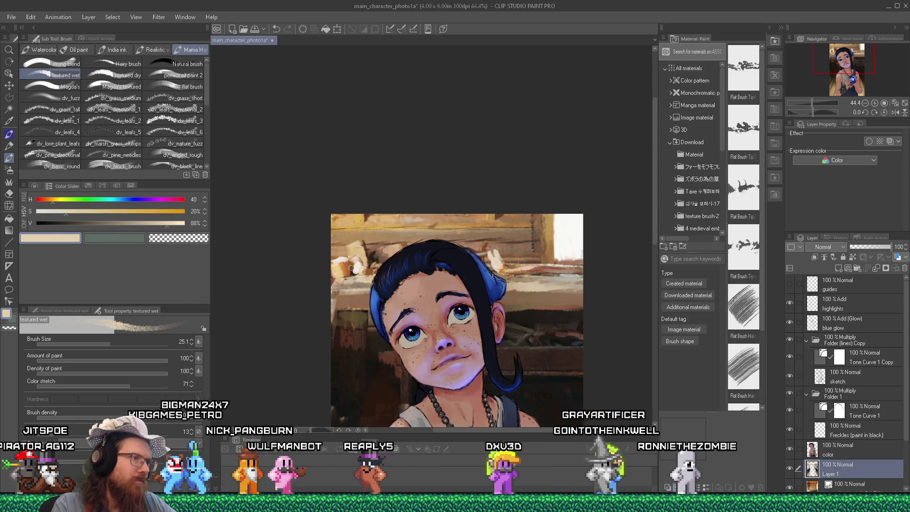
Lay light peach, pale cream and beige strokes over the shelf left of her head.
{"action": "left_click", "coordinate": [351, 259], "text": "alt"}
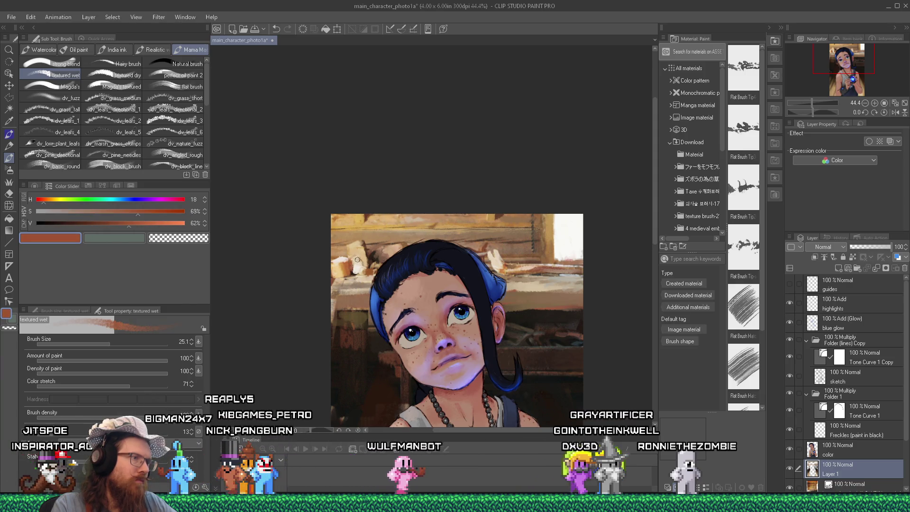
{"action": "left_click", "coordinate": [357, 257], "text": "alt"}
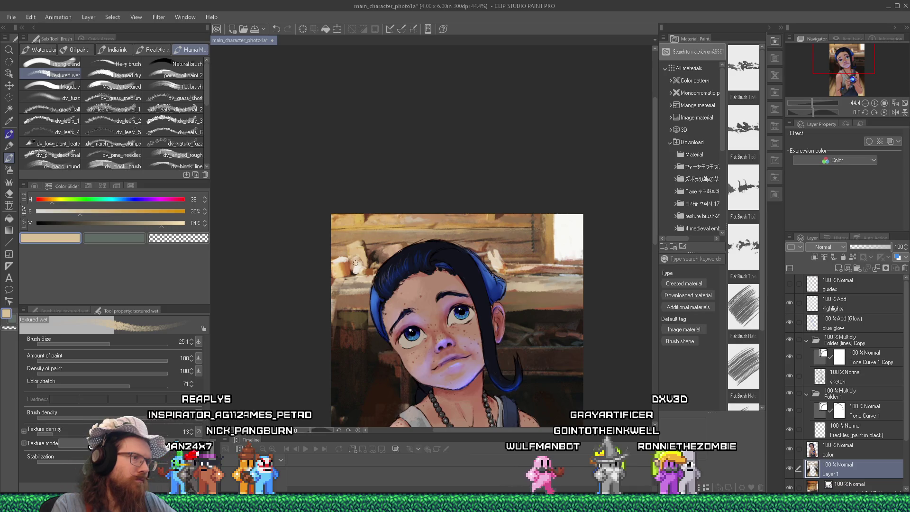
{"action": "left_click", "coordinate": [357, 268], "text": "alt"}
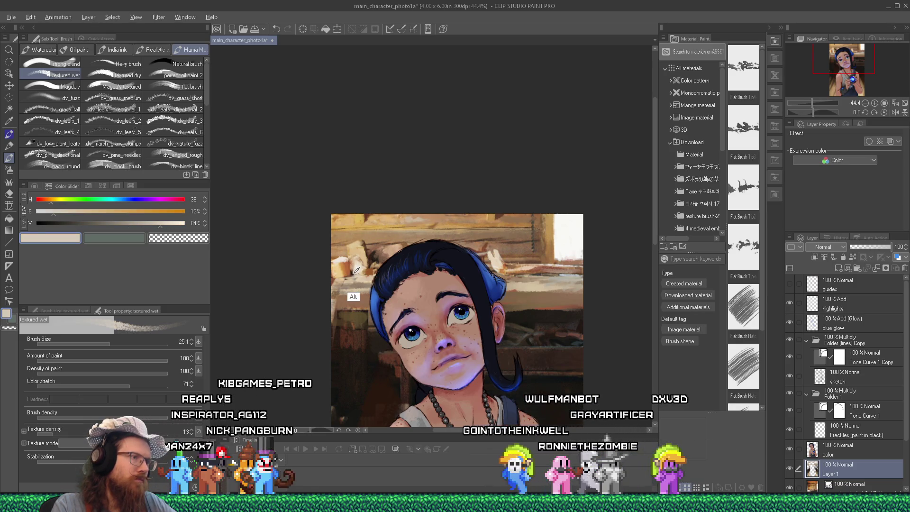
{"action": "left_click", "coordinate": [356, 272], "text": "alt"}
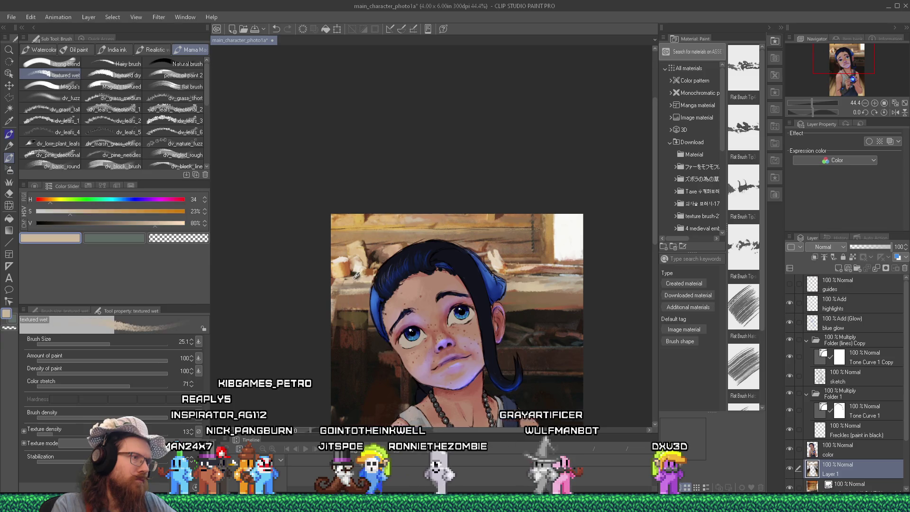
{"action": "left_click", "coordinate": [398, 291], "text": "alt"}
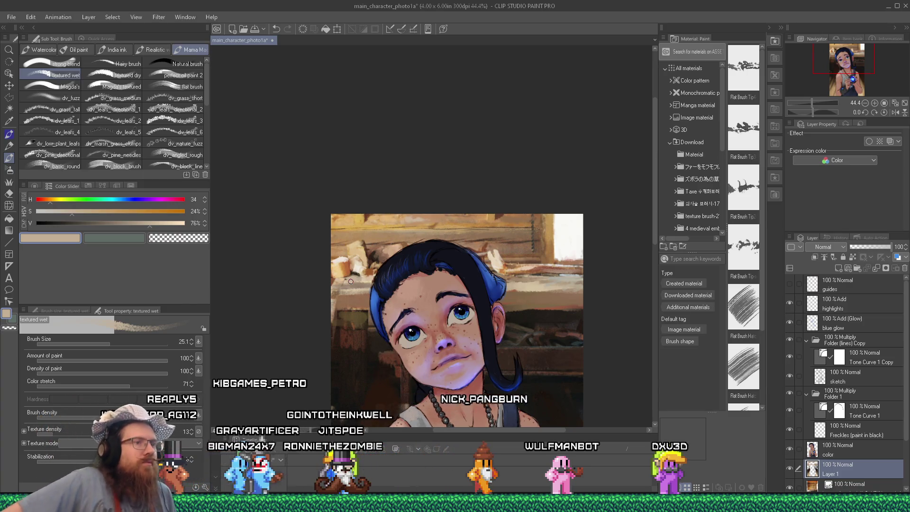
View the full portrait, zoom back onto the face, and sample a muted tan from the upper wall.
{"action": "scroll", "coordinate": [395, 316], "scroll_direction": "down", "scroll_amount": 2}
{"action": "scroll", "coordinate": [375, 383], "scroll_direction": "down", "scroll_amount": 2}
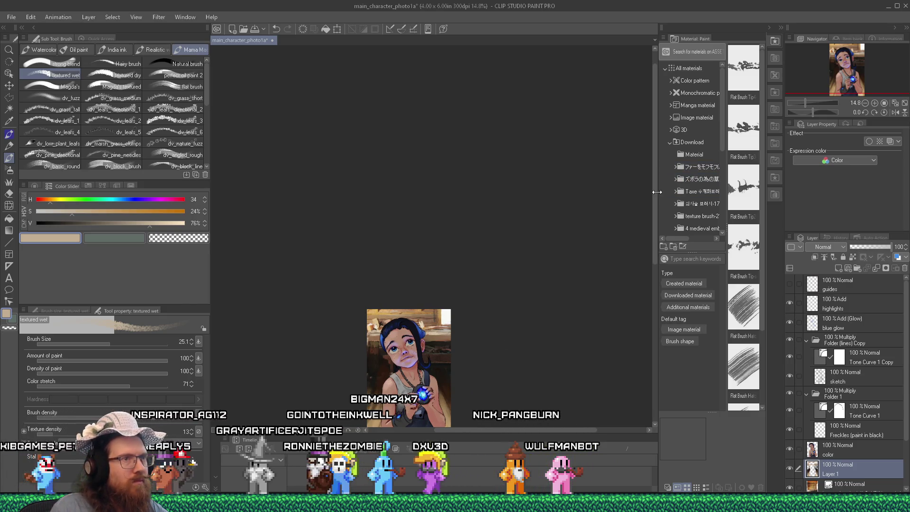
{"action": "left_click_drag", "start_coordinate": [657, 192], "coordinate": [653, 192]}
{"action": "scroll", "coordinate": [380, 209], "scroll_direction": "up", "scroll_amount": 2}
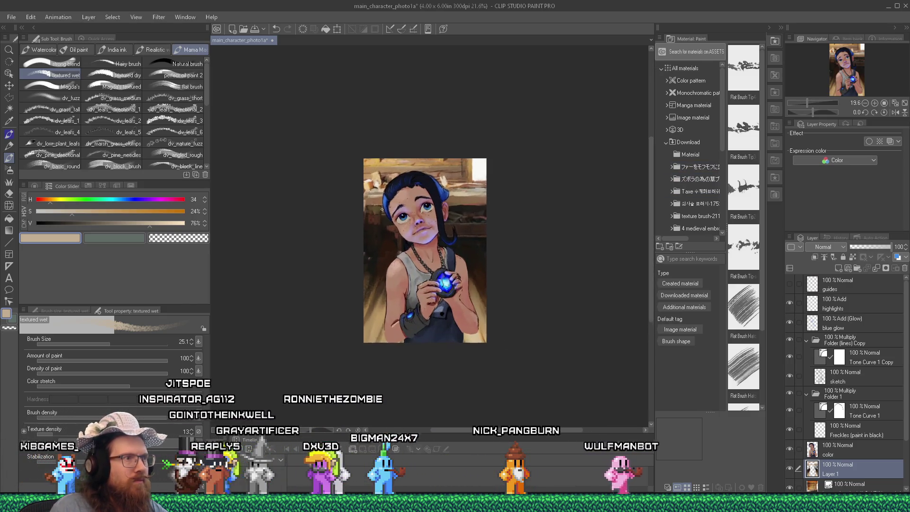
{"action": "scroll", "coordinate": [384, 209], "scroll_direction": "up", "scroll_amount": 2}
{"action": "scroll", "coordinate": [456, 226], "scroll_direction": "up", "scroll_amount": 2}
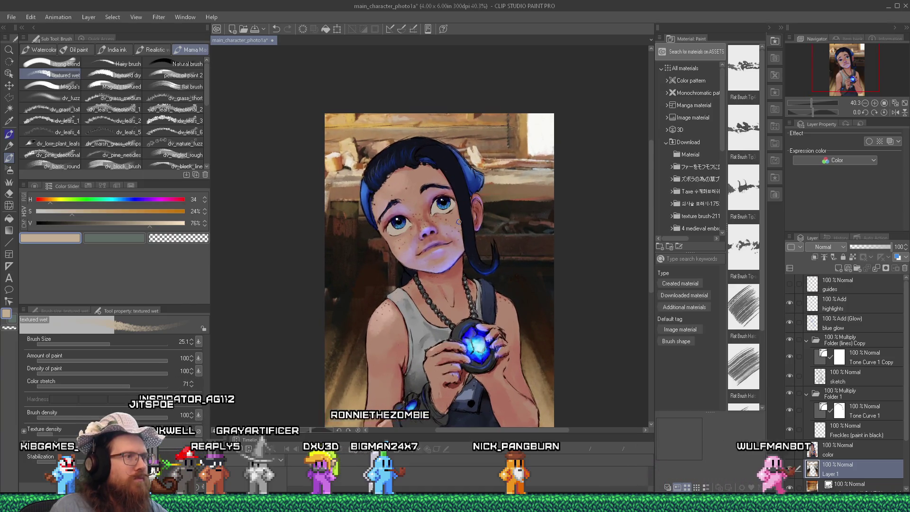
{"action": "scroll", "coordinate": [462, 220], "scroll_direction": "down", "scroll_amount": 2}
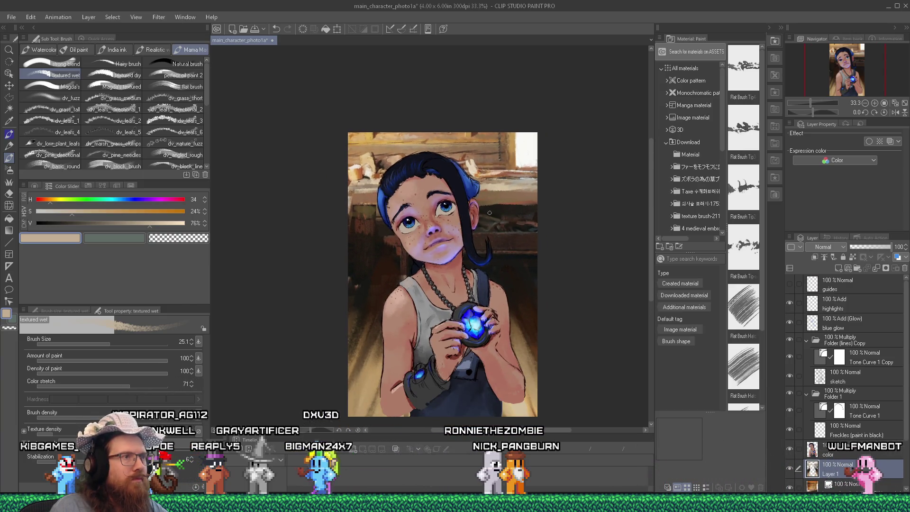
{"action": "scroll", "coordinate": [521, 167], "scroll_direction": "up", "scroll_amount": 5}
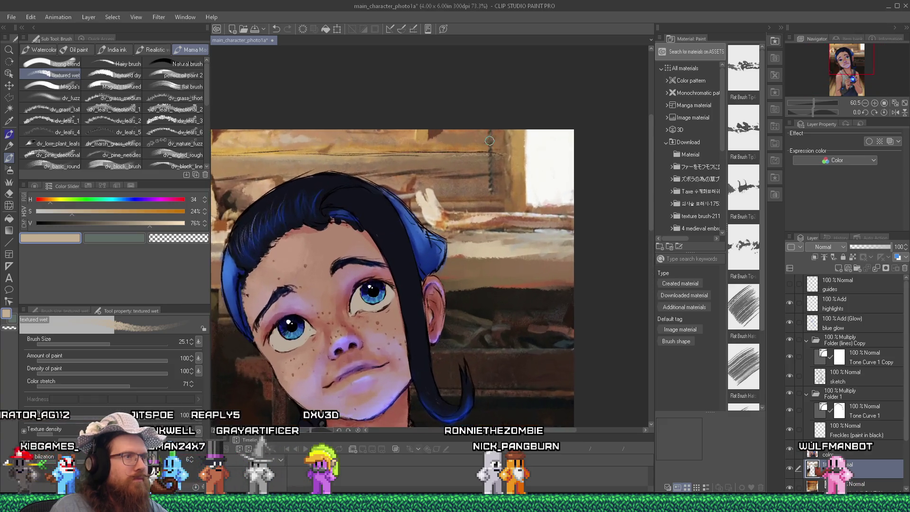
{"action": "scroll", "coordinate": [490, 142], "scroll_direction": "up", "scroll_amount": 1}
{"action": "left_click", "coordinate": [490, 209], "text": "alt"}
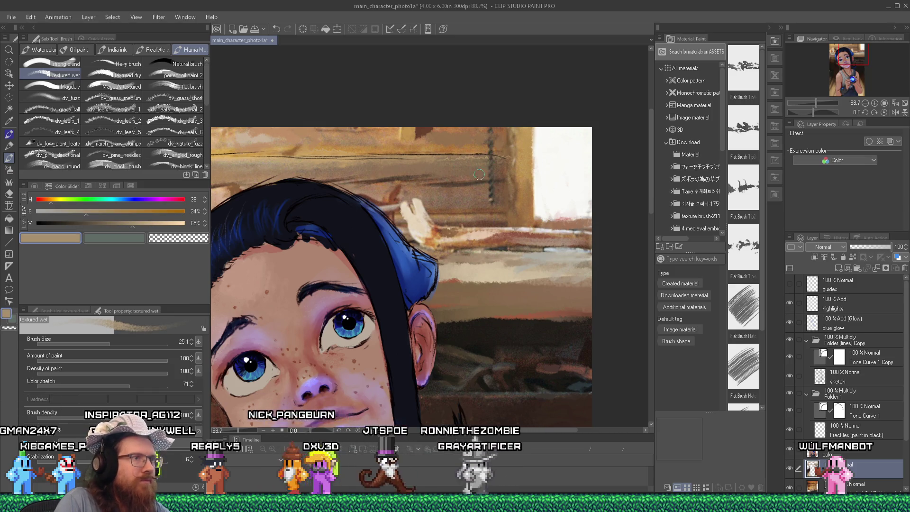
Reduce the brush to 8.9 and darken the colour to deep brown (value 17%) for wall details.
{"action": "left_click", "coordinate": [95, 341]}
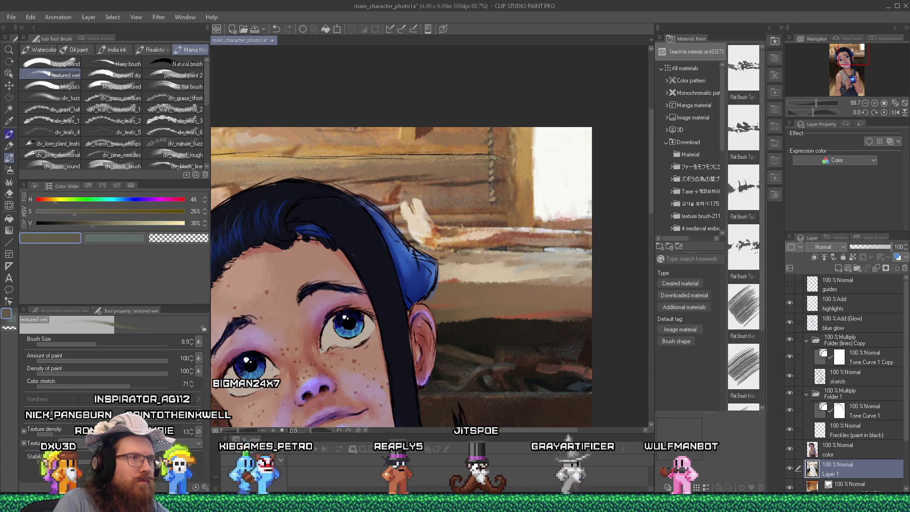
{"action": "left_click", "coordinate": [63, 223]}
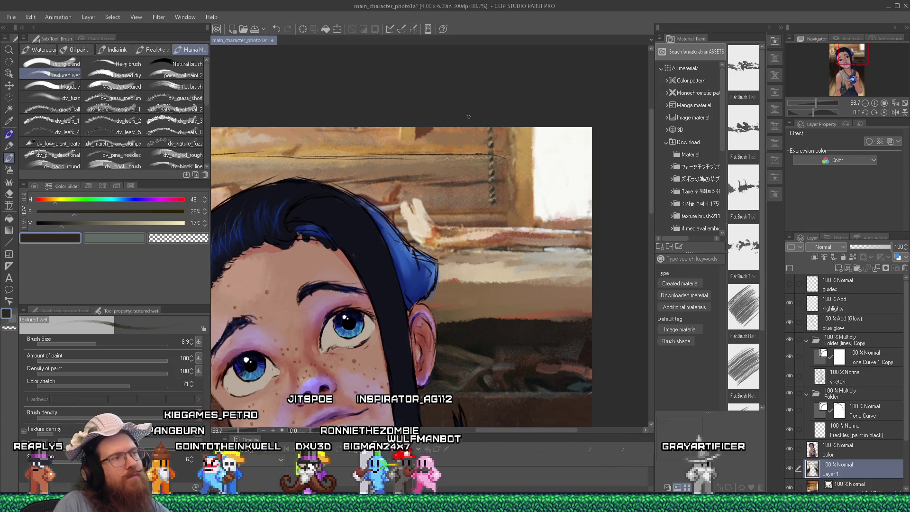
{"action": "scroll", "coordinate": [548, 283], "scroll_direction": "down", "scroll_amount": 5}
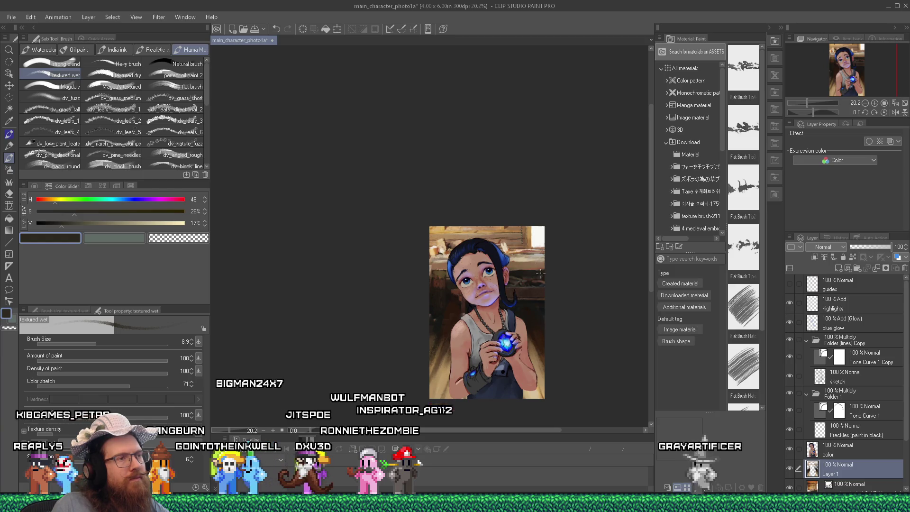
Enlarge the brush to 20.2 and paint very dark brown strokes right of the hair.
{"action": "scroll", "coordinate": [501, 233], "scroll_direction": "up", "scroll_amount": 3}
{"action": "scroll", "coordinate": [501, 233], "scroll_direction": "up", "scroll_amount": 5}
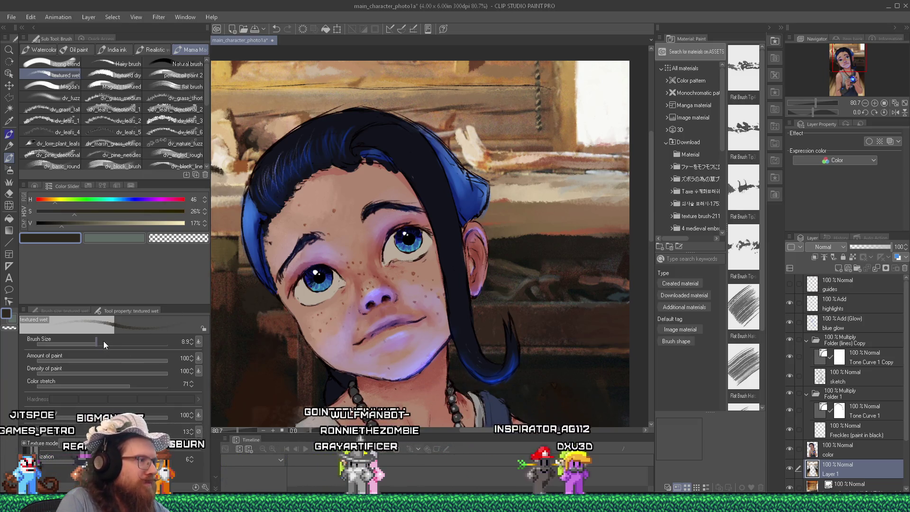
{"action": "left_click_drag", "start_coordinate": [107, 343], "coordinate": [108, 342]}
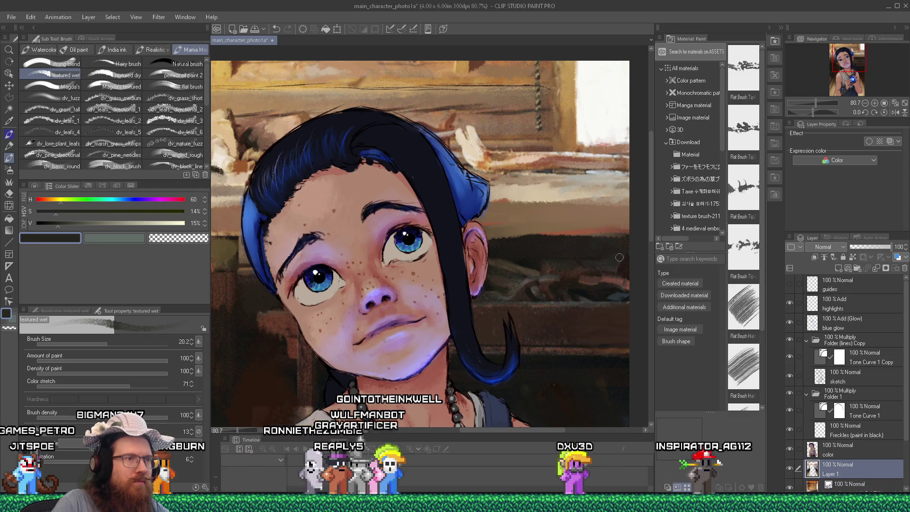
{"action": "left_click", "coordinate": [565, 271], "text": "alt"}
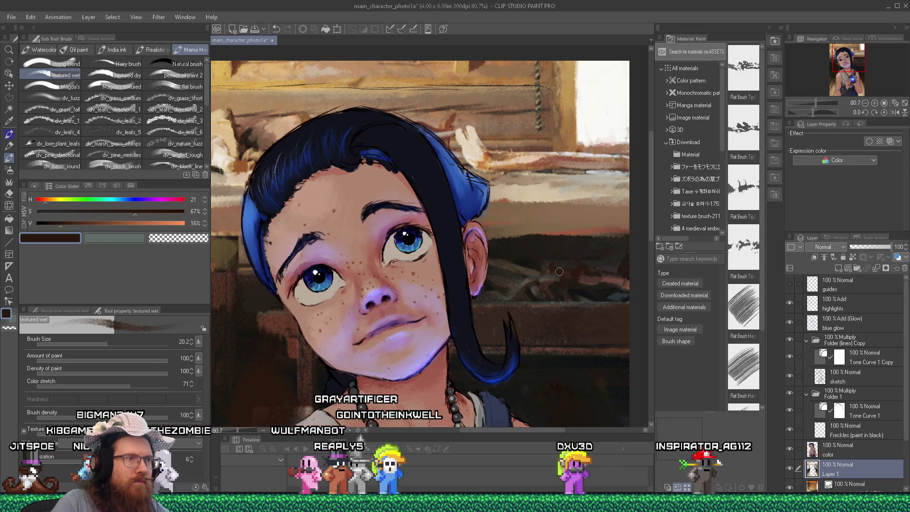
{"action": "left_click", "coordinate": [552, 270], "text": "alt"}
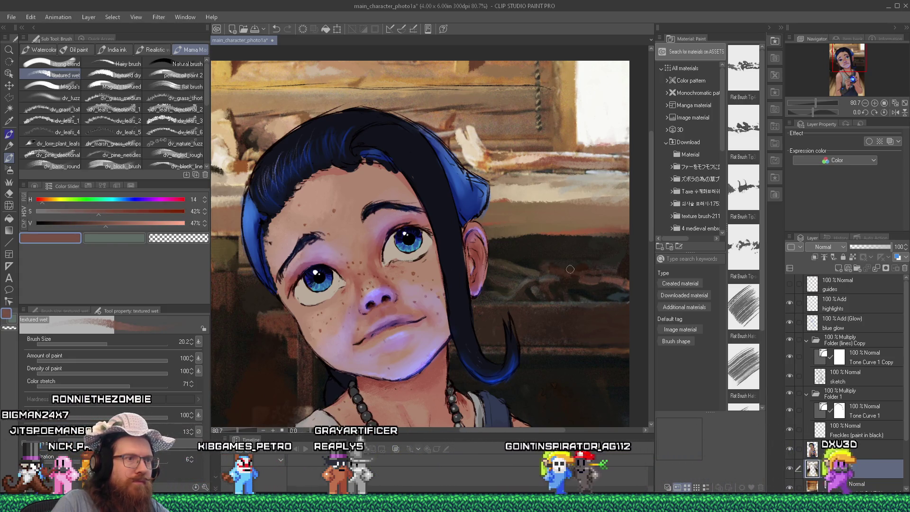
{"action": "left_click", "coordinate": [610, 286], "text": "alt"}
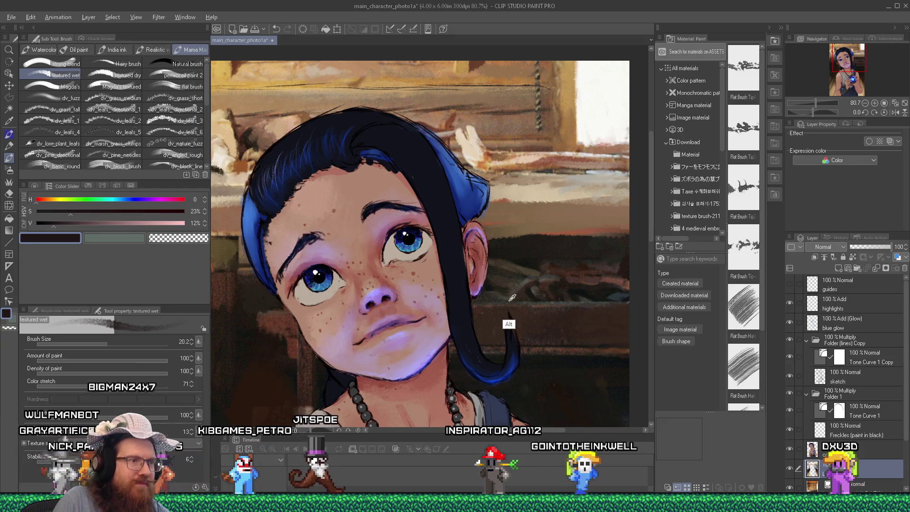
Add dark grey, reddish and lighter brown strokes in the background beside the girl's chin.
{"action": "left_click", "coordinate": [484, 303], "text": "alt"}
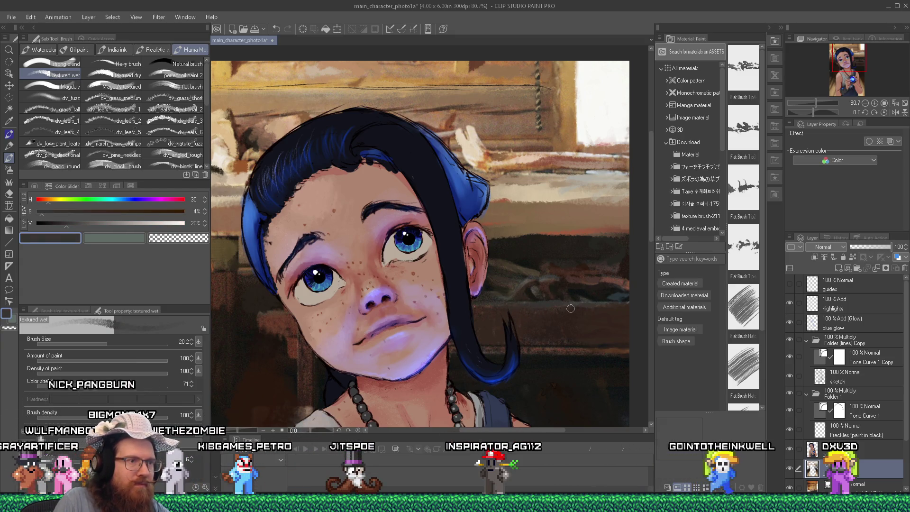
{"action": "left_click", "coordinate": [503, 310], "text": "alt"}
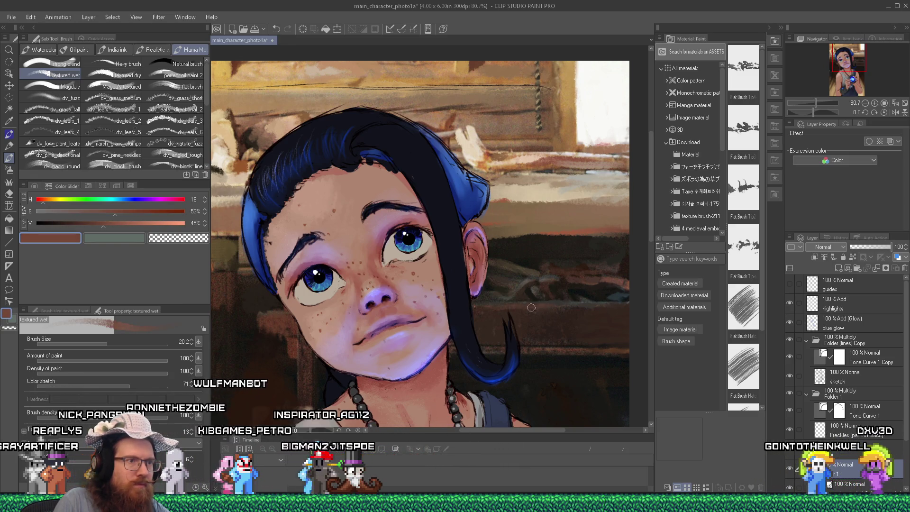
{"action": "left_click", "coordinate": [608, 301], "text": "alt"}
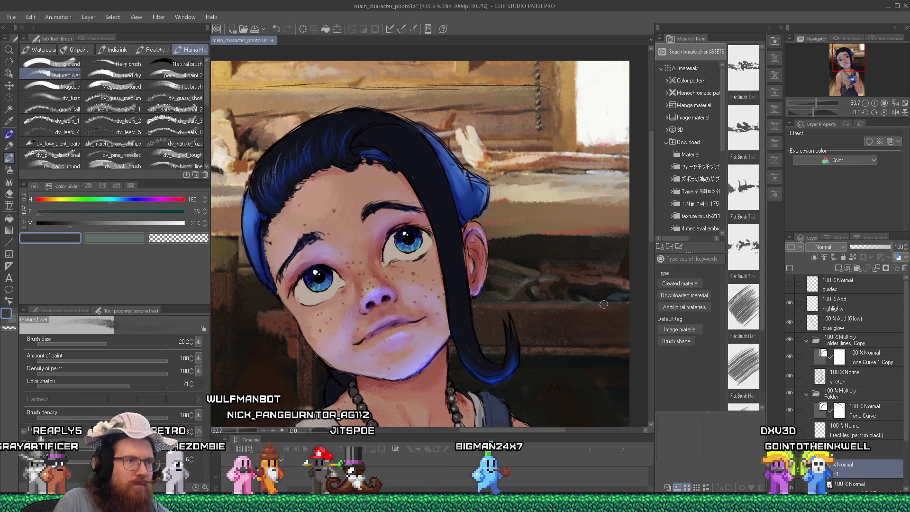
{"action": "left_click", "coordinate": [535, 338], "text": "alt"}
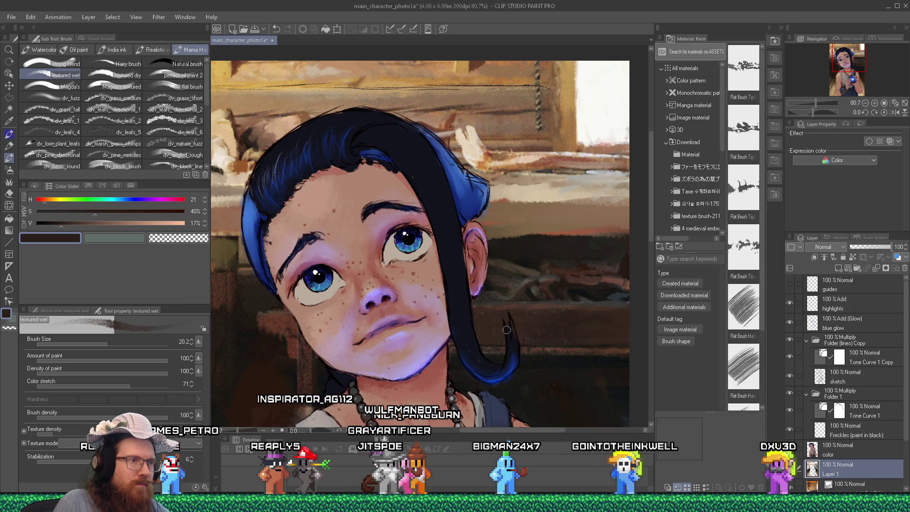
{"action": "left_click", "coordinate": [290, 330], "text": "alt"}
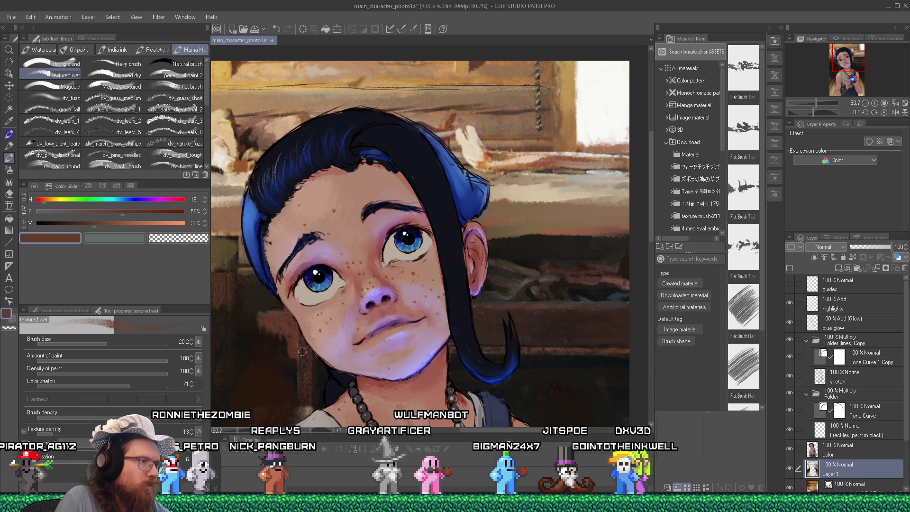
{"action": "left_click", "coordinate": [298, 326], "text": "alt"}
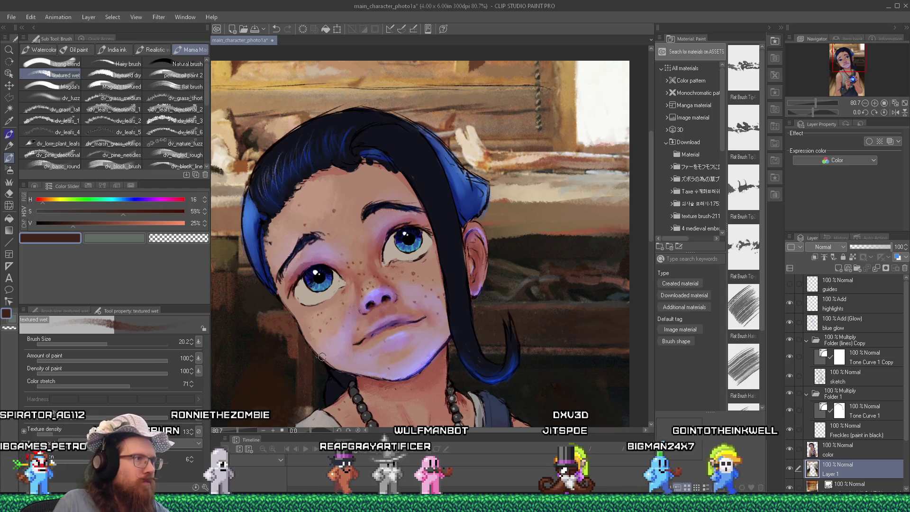
Centre the painting and sample a dark brown from the background beside the hair.
{"action": "scroll", "coordinate": [467, 386], "scroll_direction": "down", "scroll_amount": 3}
{"action": "left_click_drag", "start_coordinate": [651, 233], "coordinate": [653, 292]}
{"action": "scroll", "coordinate": [243, 252], "scroll_direction": "up", "scroll_amount": 5}
{"action": "scroll", "coordinate": [418, 264], "scroll_direction": "down", "scroll_amount": 3}
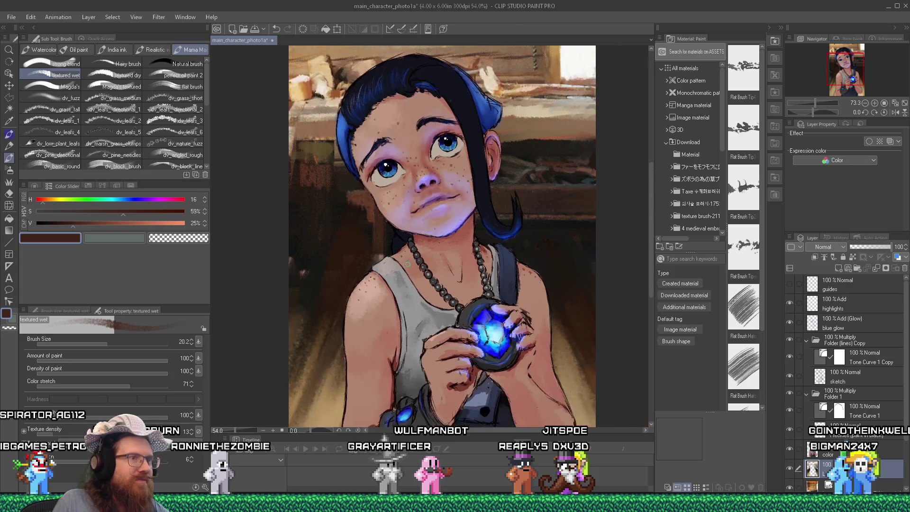
{"action": "scroll", "coordinate": [475, 221], "scroll_direction": "up", "scroll_amount": 4}
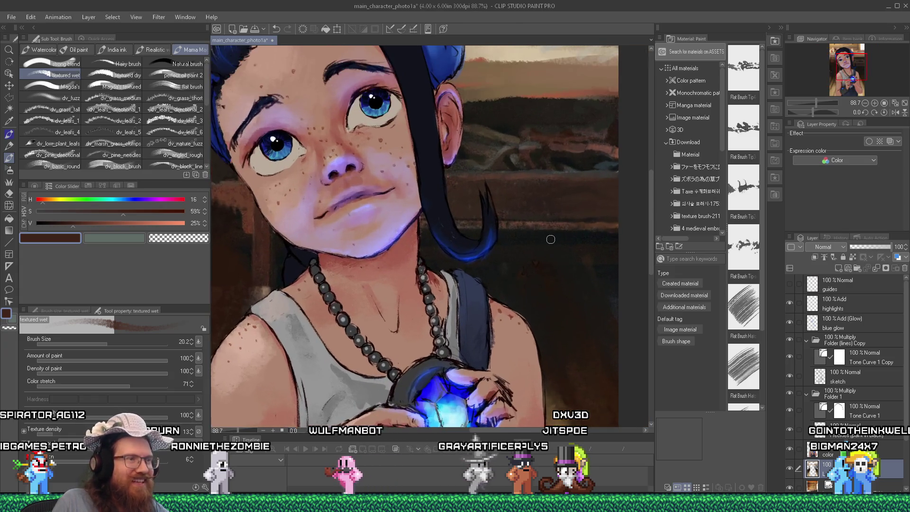
{"action": "left_click", "coordinate": [534, 250], "text": "alt"}
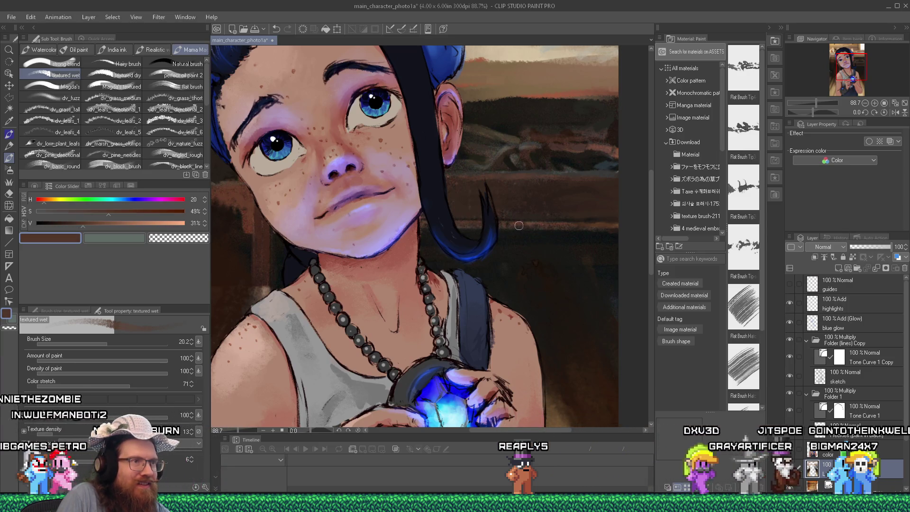
{"action": "left_click", "coordinate": [531, 222], "text": "alt"}
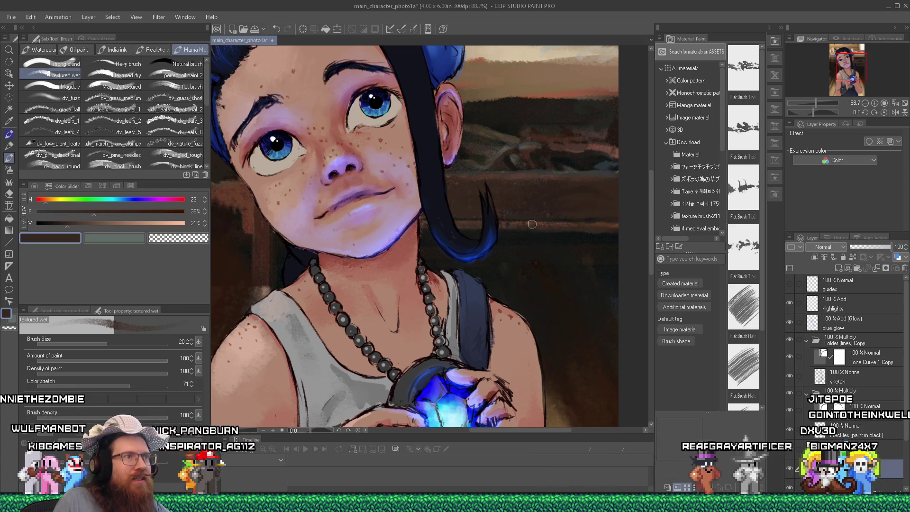
Fit the illustration in view and make the wooden-plank photo layer visible again.
{"action": "key", "text": "ctrl+0"}
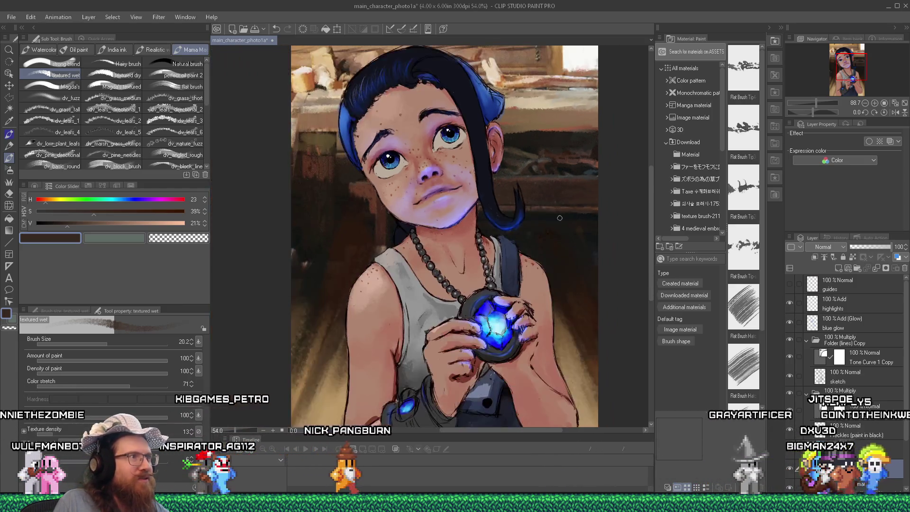
{"action": "scroll", "coordinate": [474, 142], "scroll_direction": "up", "scroll_amount": 2}
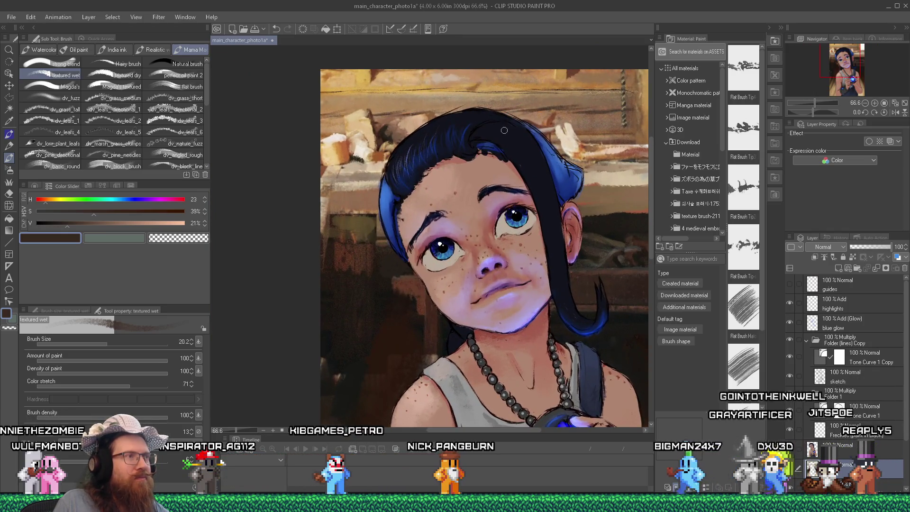
{"action": "scroll", "coordinate": [817, 439], "scroll_direction": "down", "scroll_amount": 2}
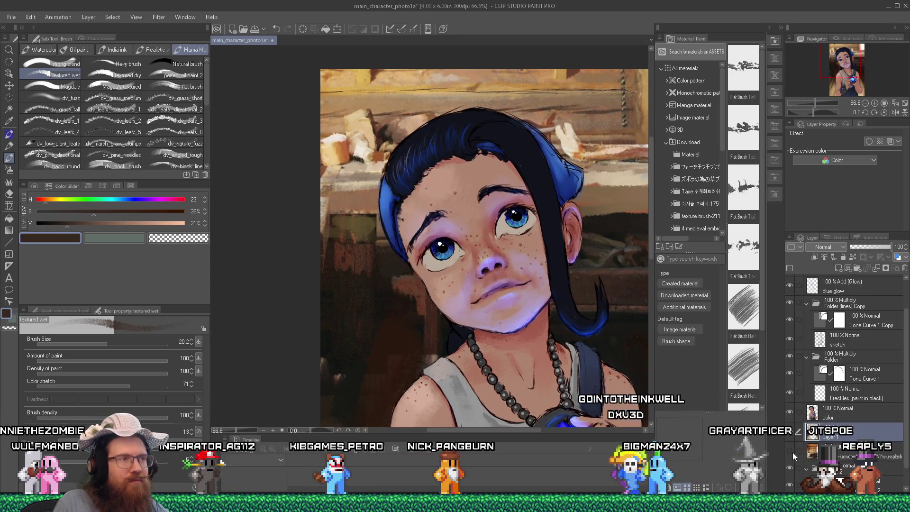
{"action": "left_click", "coordinate": [793, 453]}
{"action": "left_click", "coordinate": [793, 452]}
{"action": "scroll", "coordinate": [814, 461], "scroll_direction": "down", "scroll_amount": 1}
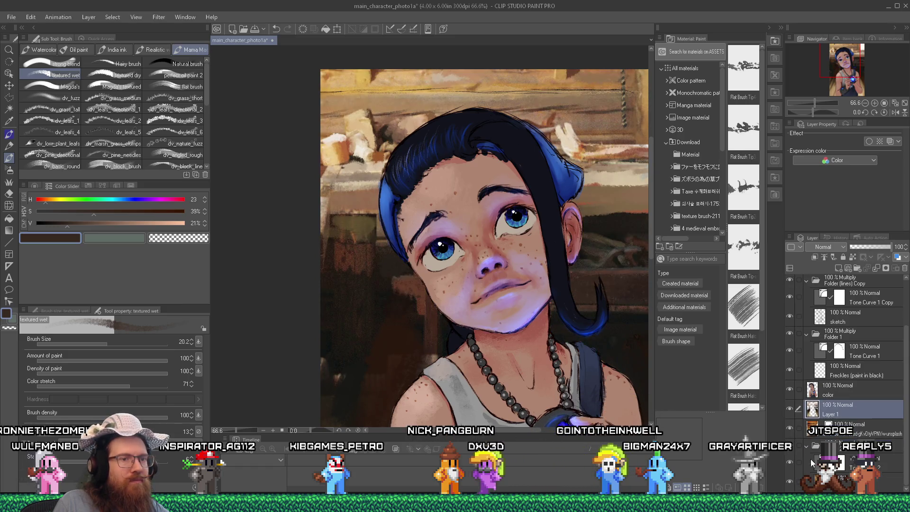
{"action": "scroll", "coordinate": [593, 346], "scroll_direction": "down", "scroll_amount": 4}
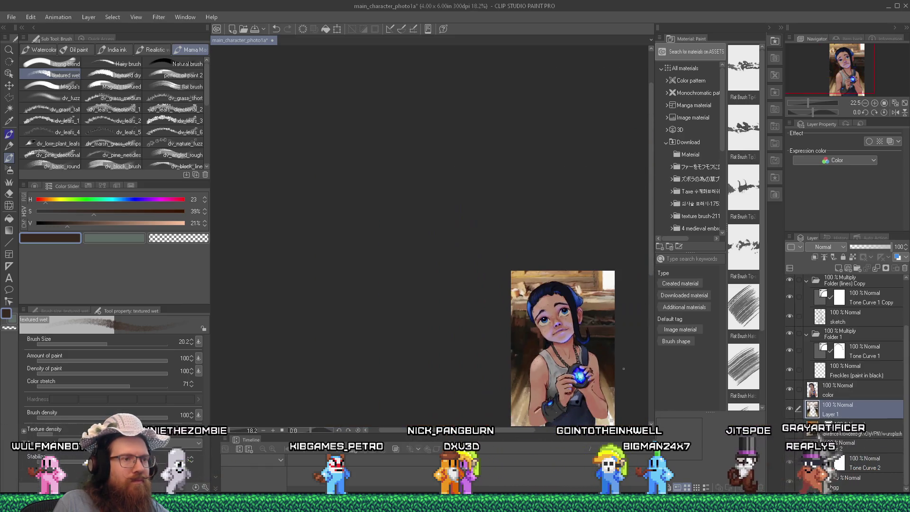
{"action": "scroll", "coordinate": [615, 269], "scroll_direction": "up", "scroll_amount": 4}
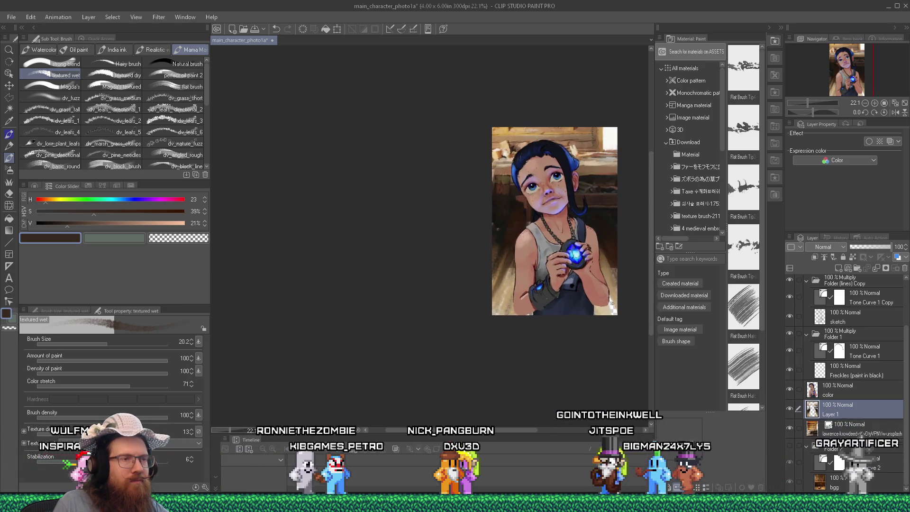
{"action": "scroll", "coordinate": [615, 269], "scroll_direction": "up", "scroll_amount": 2}
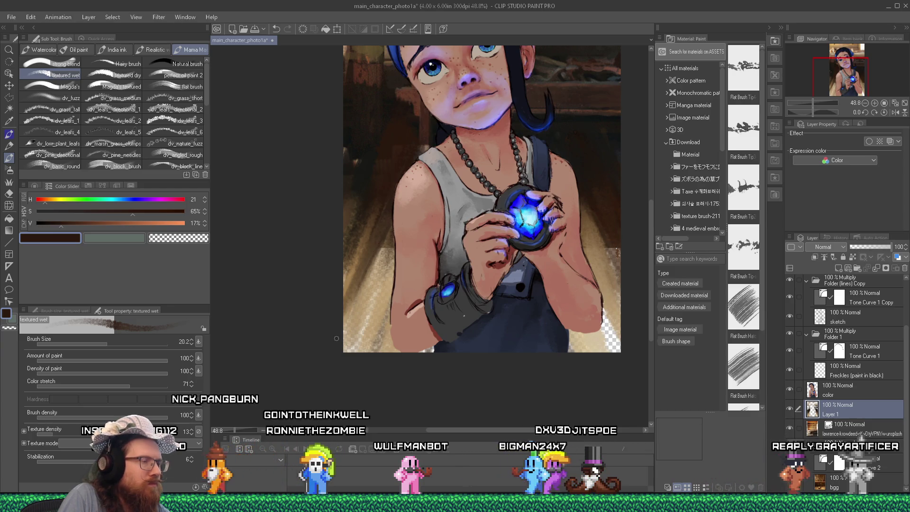
Add a short dark stroke on the forearm, set brush size 31.1, and sample brown and tan.
{"action": "left_click_drag", "start_coordinate": [406, 314], "coordinate": [416, 307]}
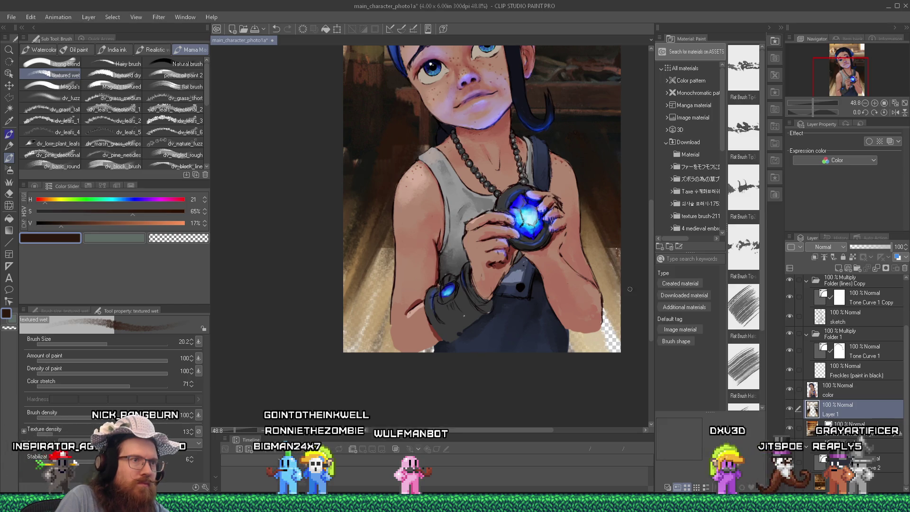
{"action": "left_click_drag", "start_coordinate": [105, 342], "coordinate": [113, 342]}
{"action": "left_click", "coordinate": [606, 213], "text": "alt"}
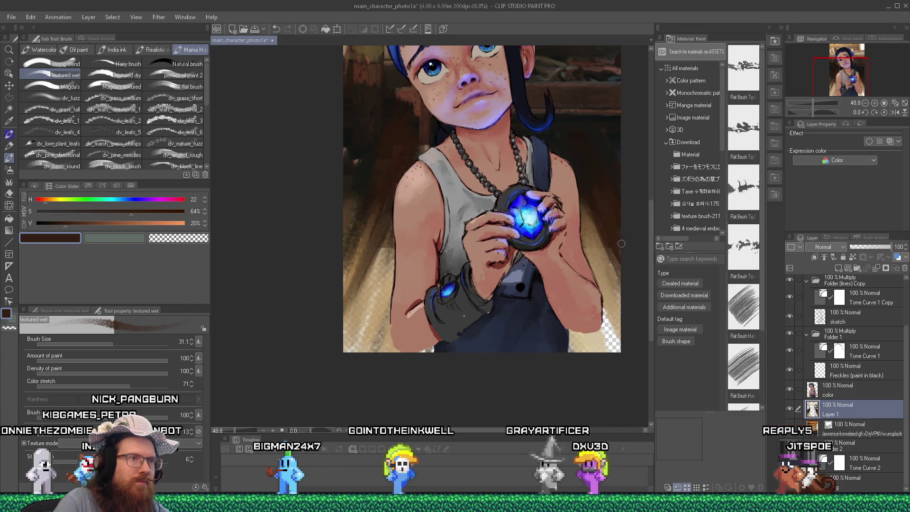
{"action": "left_click", "coordinate": [611, 270], "text": "alt"}
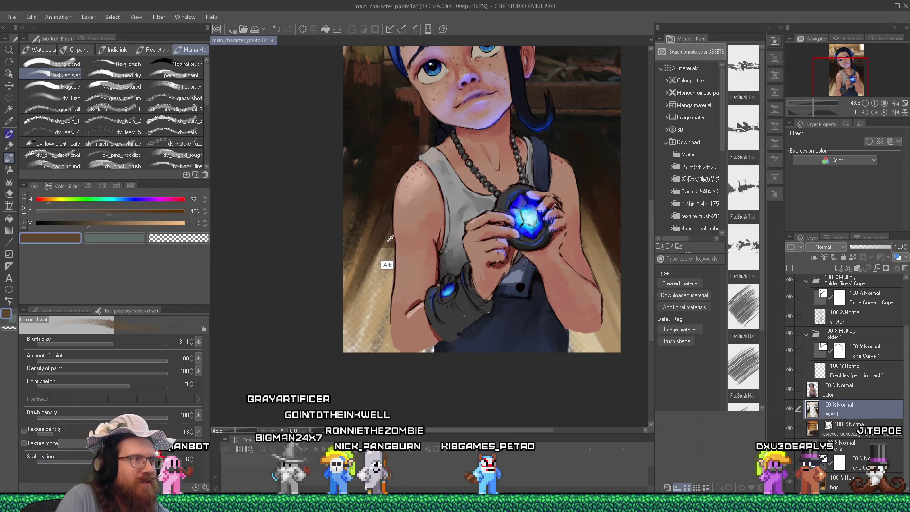
Set brush size 68.6 and sample floor tan and shadow brown for the lower corners.
{"action": "left_click", "coordinate": [370, 300], "text": "alt"}
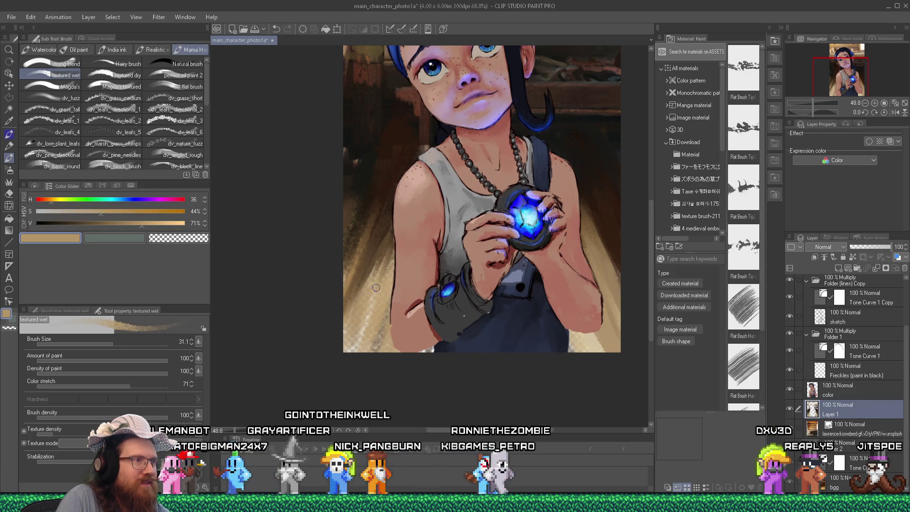
{"action": "left_click_drag", "start_coordinate": [113, 338], "coordinate": [123, 339]}
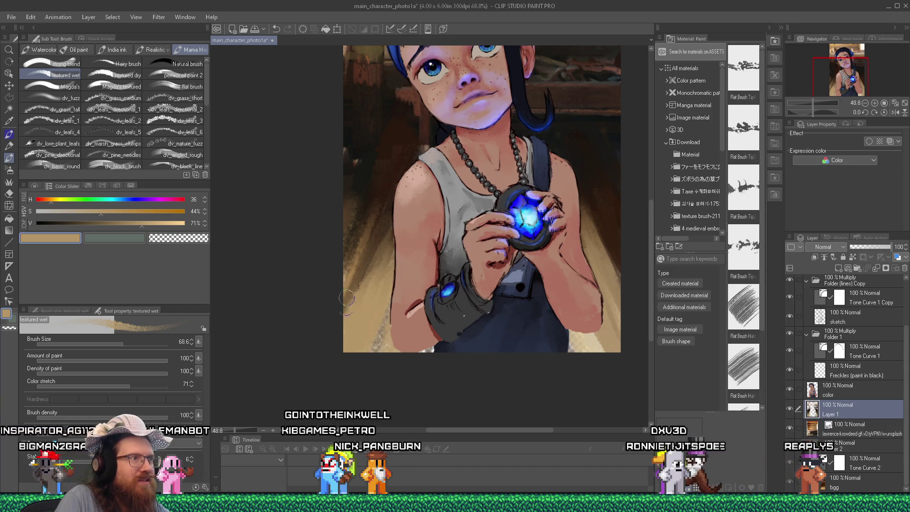
{"action": "left_click", "coordinate": [378, 203], "text": "alt"}
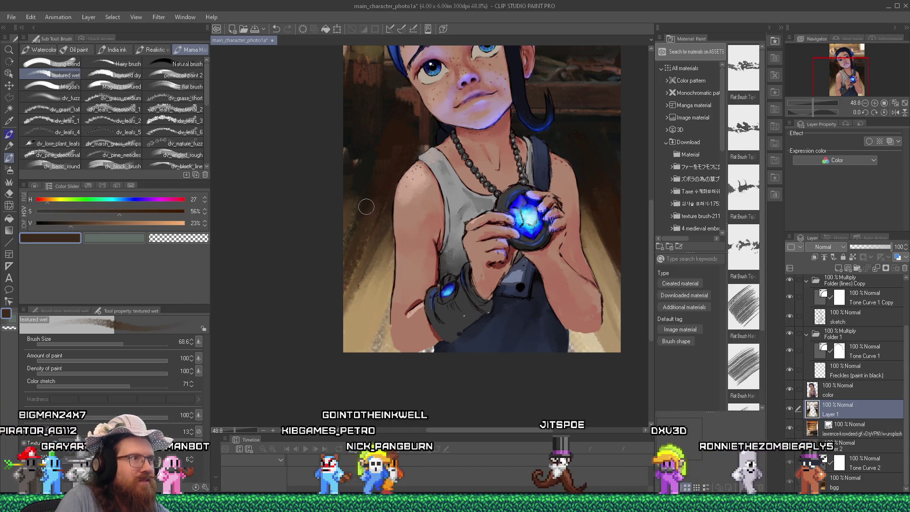
{"action": "left_click", "coordinate": [370, 277], "text": "alt"}
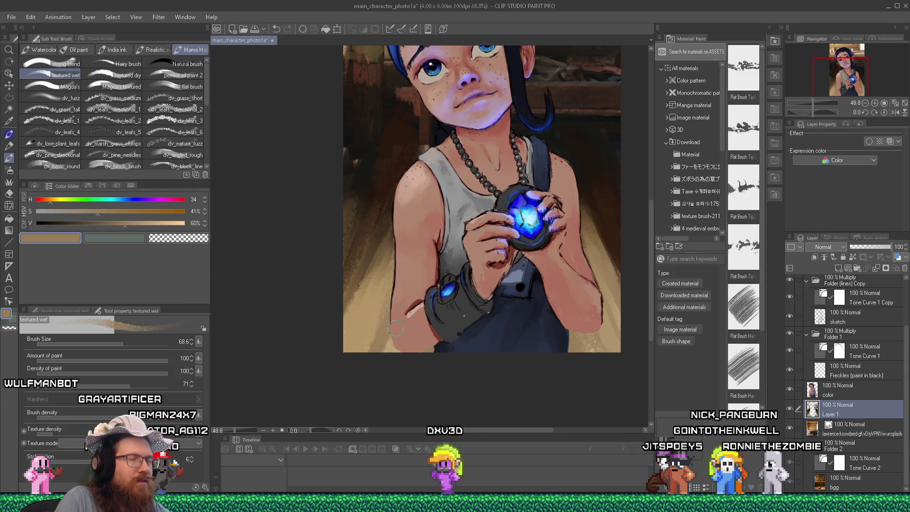
{"action": "scroll", "coordinate": [494, 255], "scroll_direction": "down", "scroll_amount": 5}
{"action": "scroll", "coordinate": [474, 209], "scroll_direction": "up", "scroll_amount": 3}
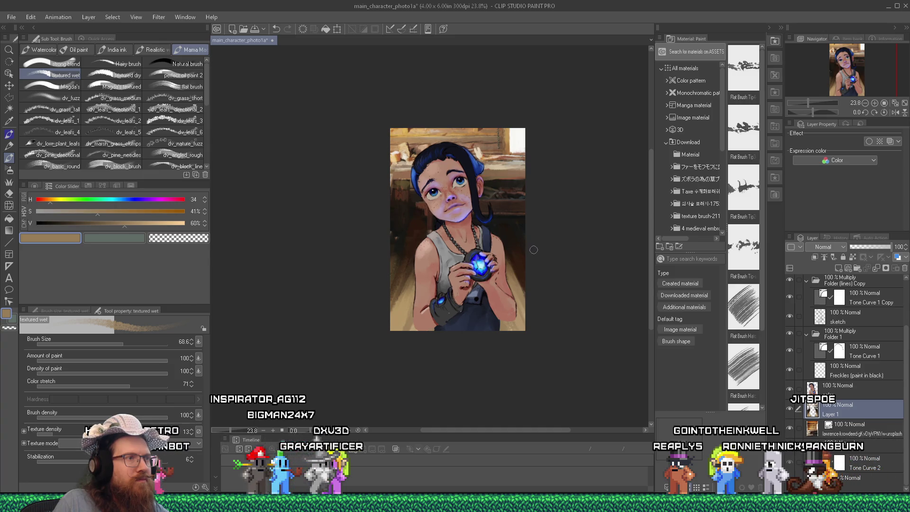
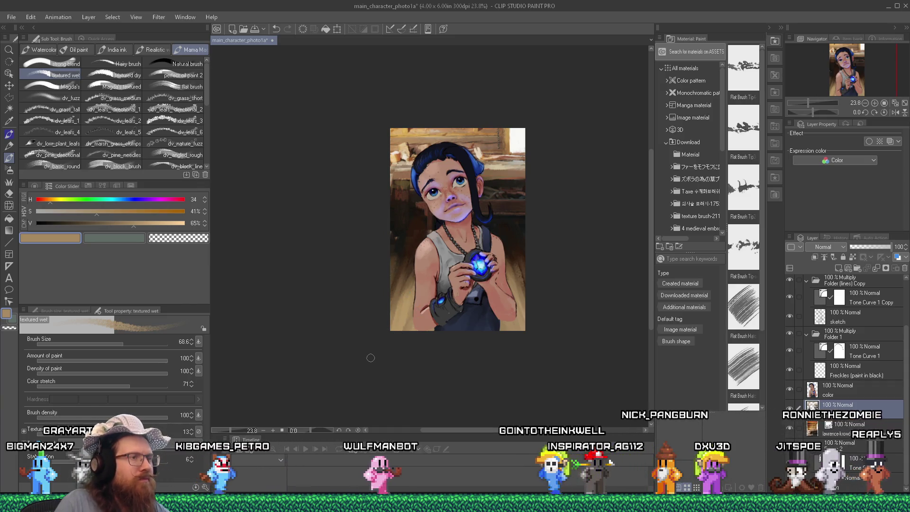
Eyedrop several colours from the painting, settling on a near-black dark brown (H26 S55 V11).
{"action": "scroll", "coordinate": [414, 308], "scroll_direction": "down", "scroll_amount": 2}
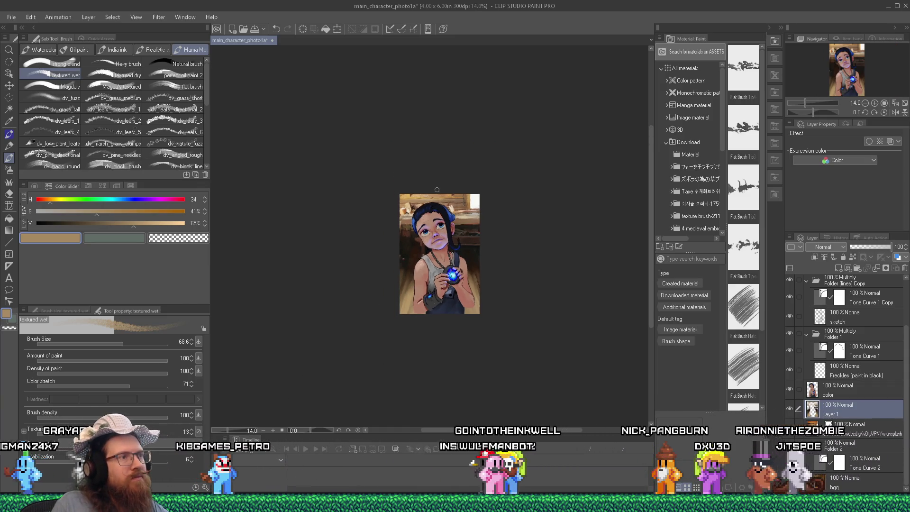
{"action": "scroll", "coordinate": [453, 217], "scroll_direction": "up", "scroll_amount": 1}
{"action": "scroll", "coordinate": [453, 217], "scroll_direction": "up", "scroll_amount": 1}
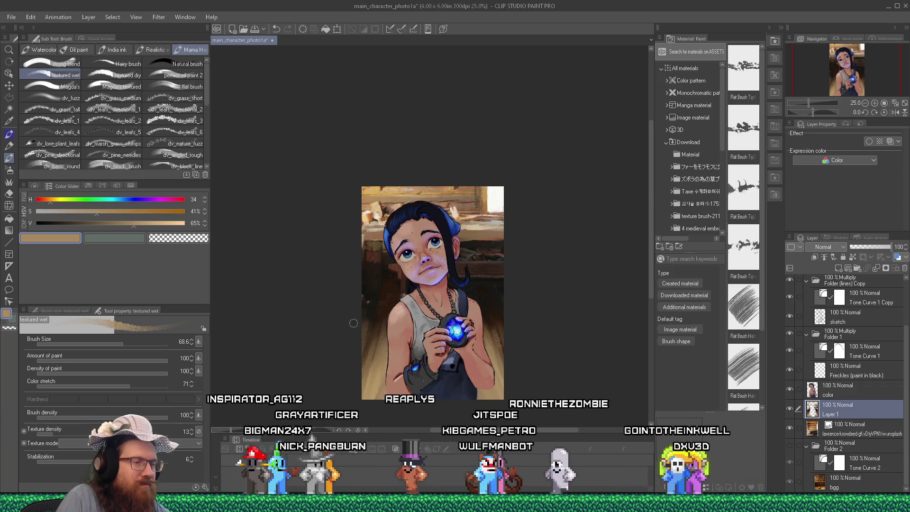
{"action": "left_click", "coordinate": [487, 387], "text": "alt"}
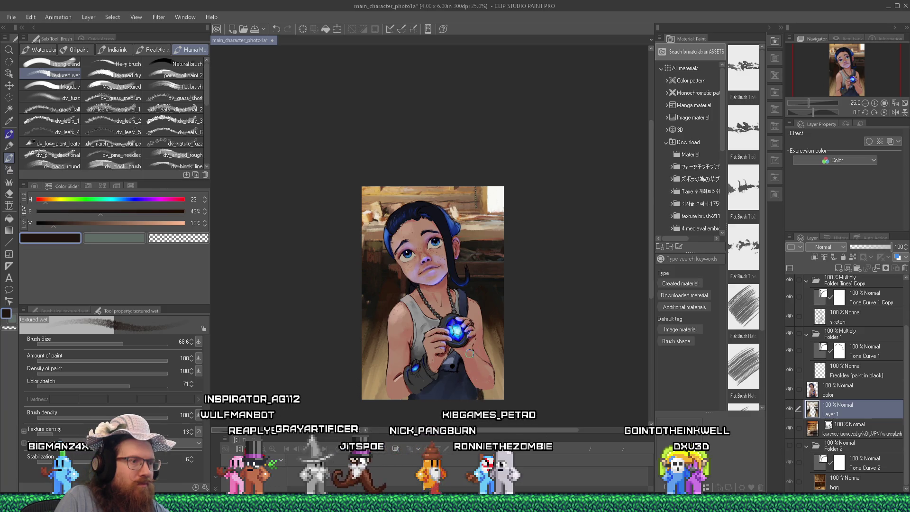
{"action": "left_click", "coordinate": [495, 346], "text": "alt"}
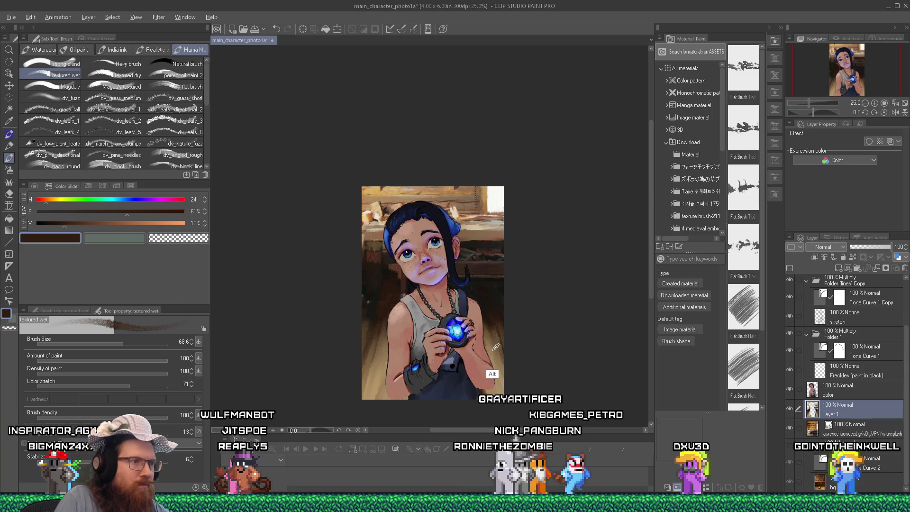
{"action": "left_click", "coordinate": [473, 383], "text": "alt"}
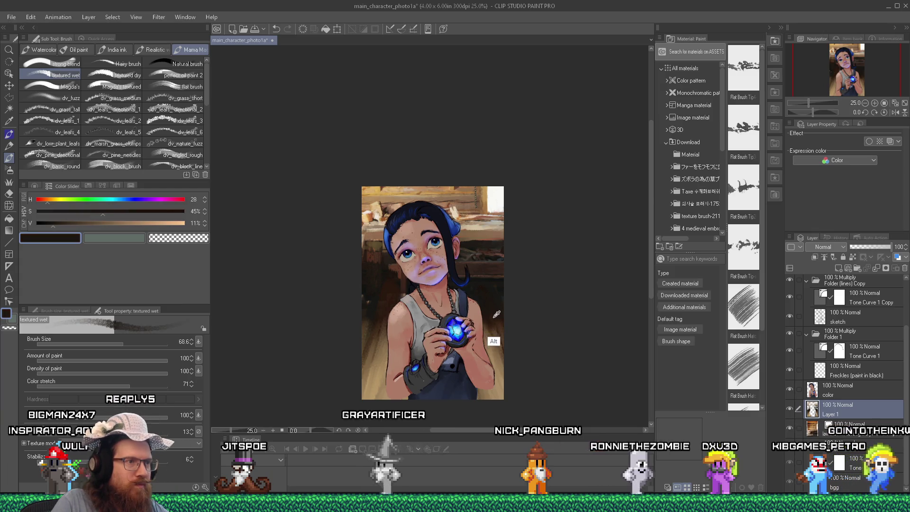
{"action": "left_click", "coordinate": [502, 373], "text": "alt"}
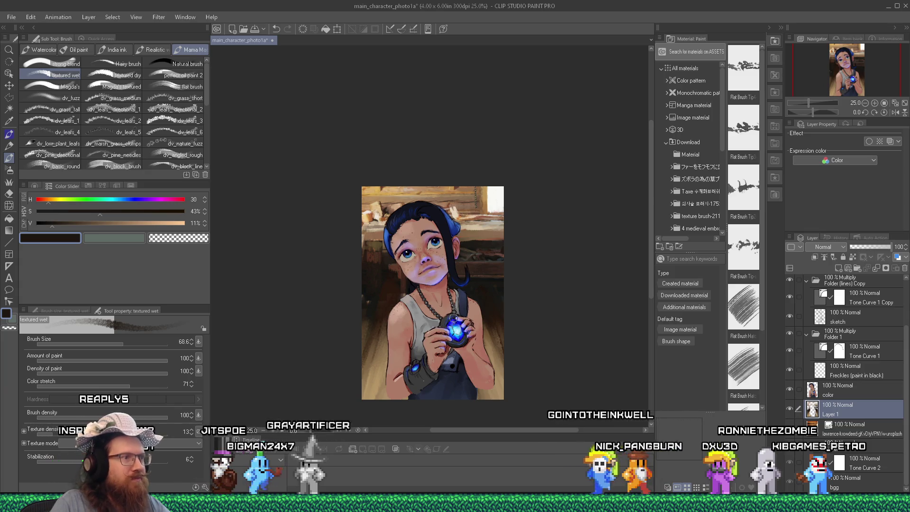
{"action": "left_click", "coordinate": [394, 296], "text": "alt"}
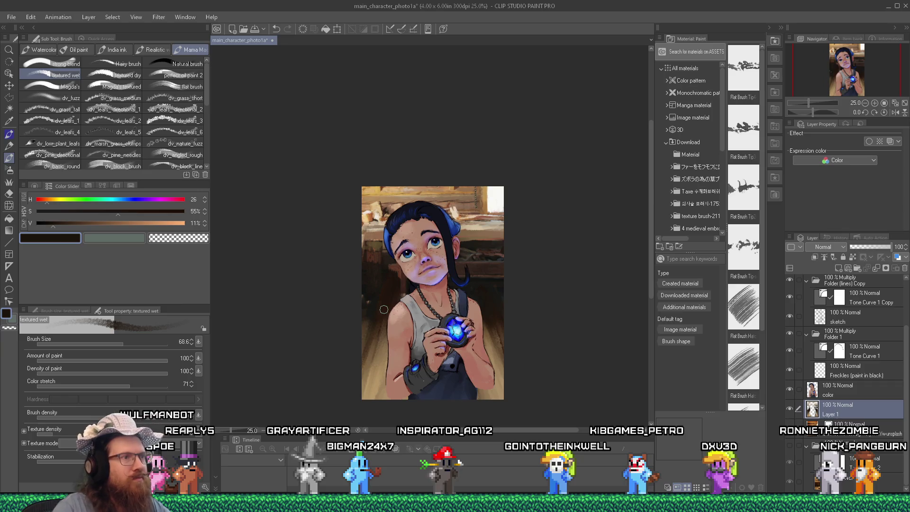
{"action": "scroll", "coordinate": [386, 262], "scroll_direction": "up", "scroll_amount": 5}
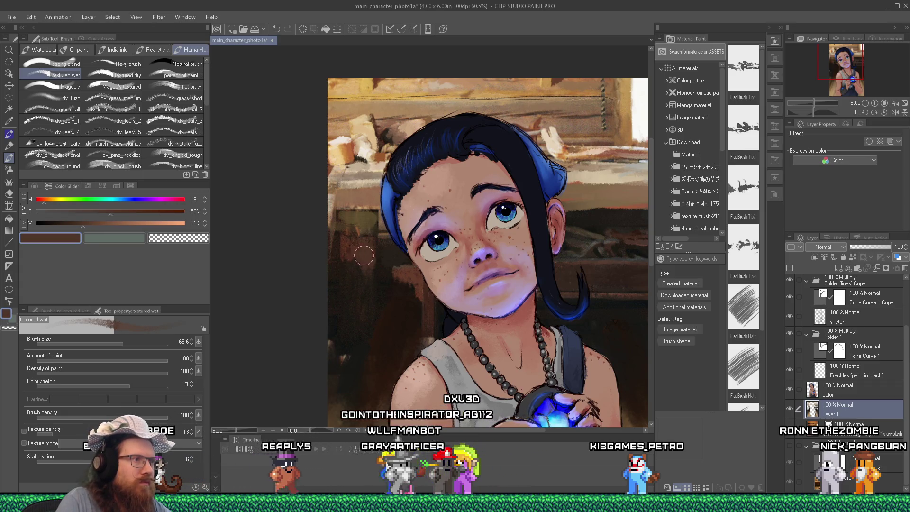
Sample several dark browns and greys beside the face, ending on a background dark brown.
{"action": "left_click", "coordinate": [353, 289], "text": "alt"}
{"action": "left_click", "coordinate": [363, 263], "text": "alt"}
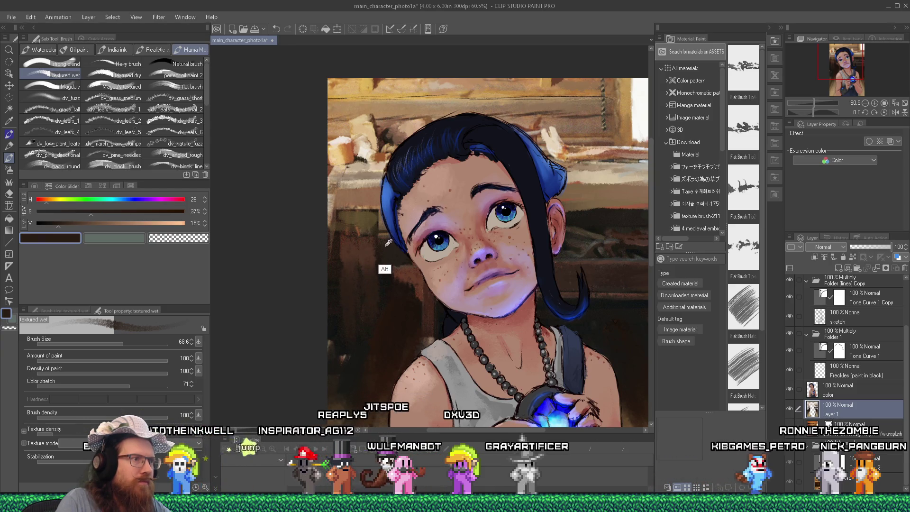
{"action": "left_click", "coordinate": [396, 293], "text": "alt"}
{"action": "left_click", "coordinate": [379, 270], "text": "alt"}
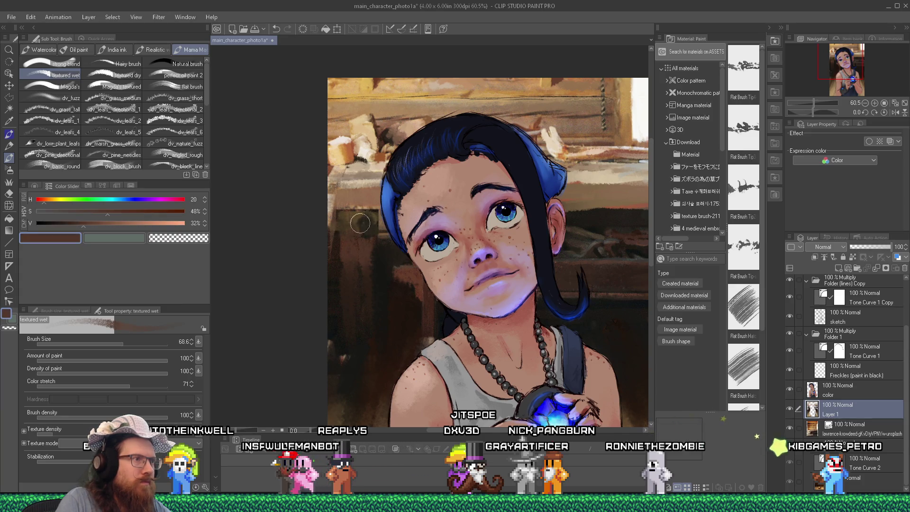
{"action": "left_click", "coordinate": [336, 270], "text": "alt"}
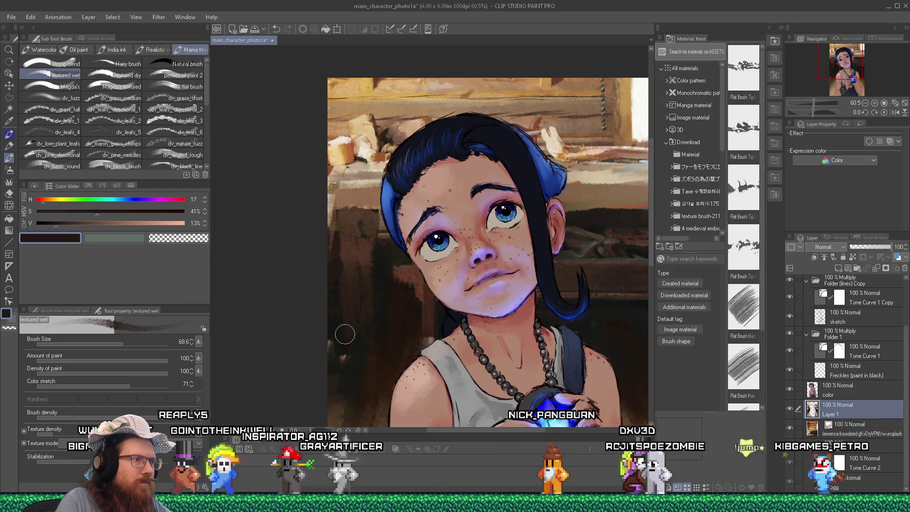
{"action": "left_click", "coordinate": [334, 335], "text": "alt"}
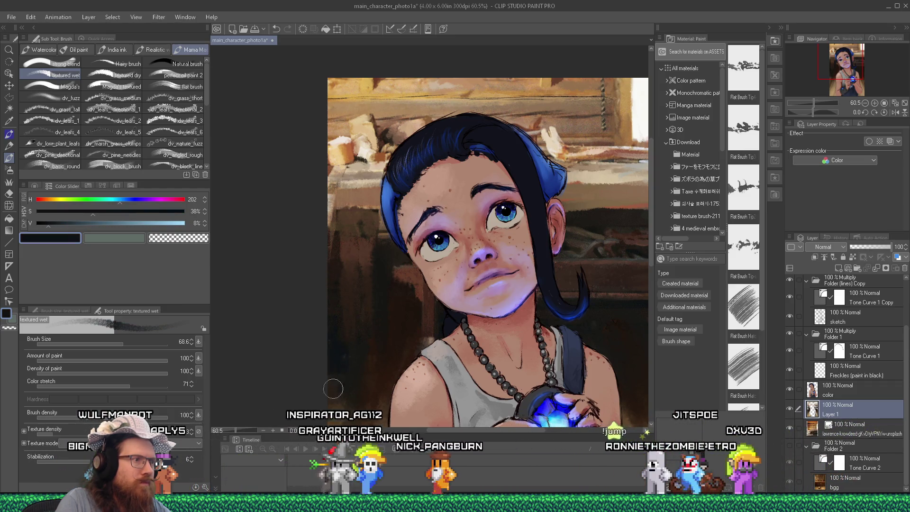
{"action": "left_click", "coordinate": [383, 358], "text": "alt"}
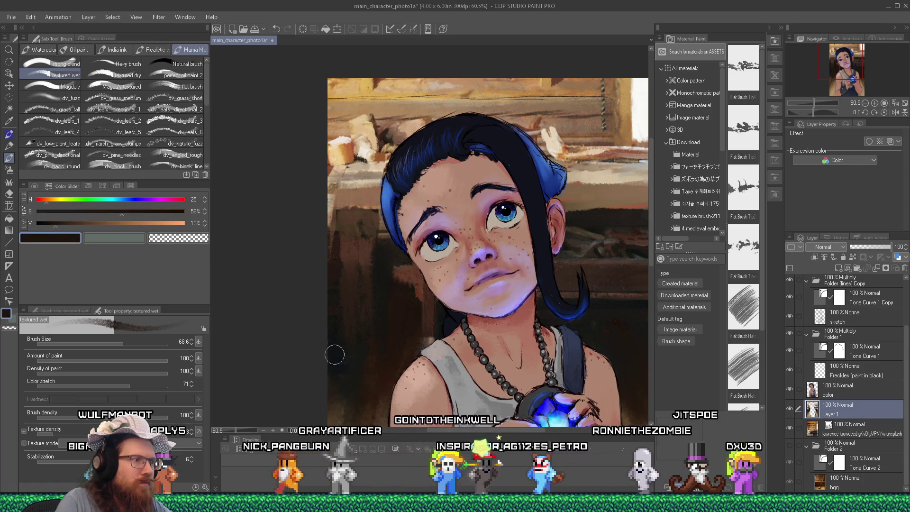
Zoom out to the full portrait and select the 'color' layer.
{"action": "scroll", "coordinate": [339, 296], "scroll_direction": "down", "scroll_amount": 3}
{"action": "scroll", "coordinate": [339, 296], "scroll_direction": "down", "scroll_amount": 2}
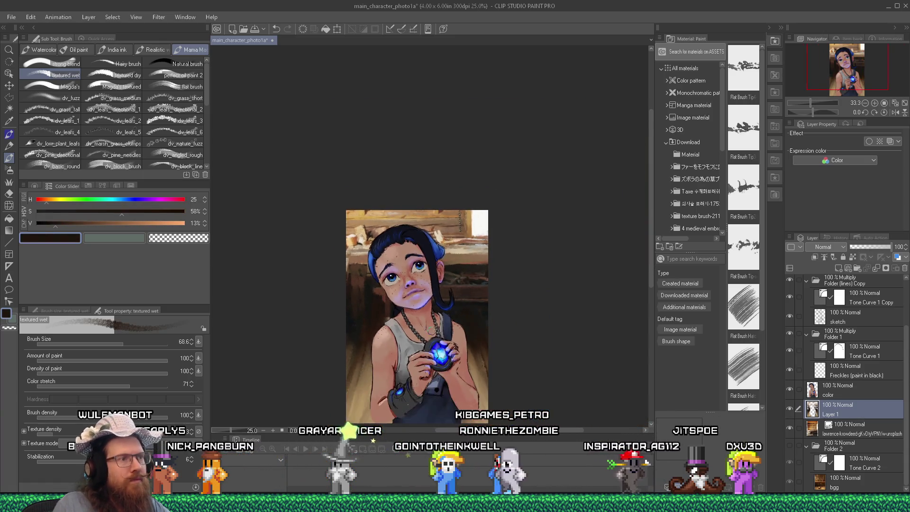
{"action": "scroll", "coordinate": [414, 239], "scroll_direction": "up", "scroll_amount": 4}
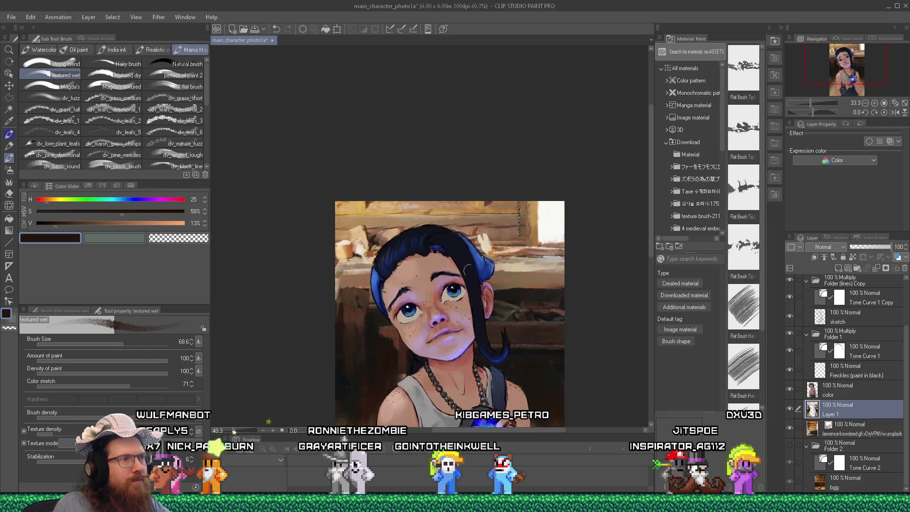
{"action": "scroll", "coordinate": [516, 250], "scroll_direction": "up", "scroll_amount": 2}
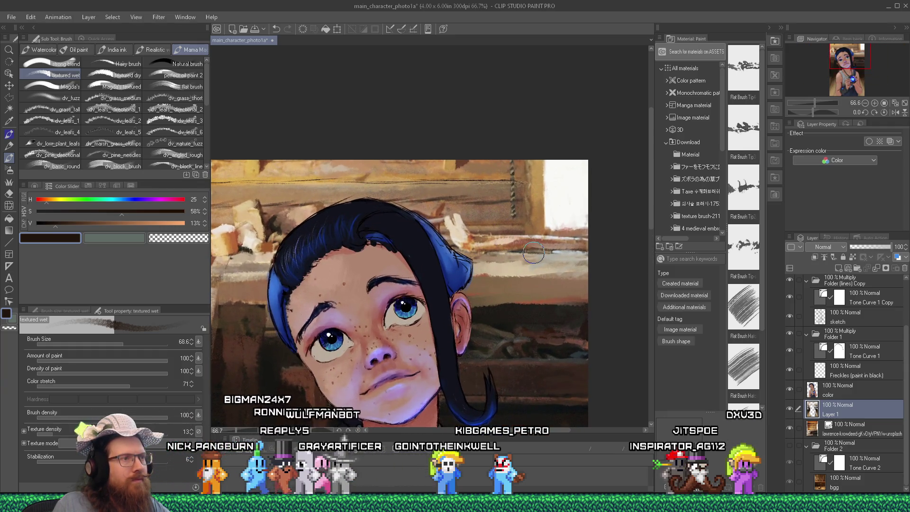
{"action": "scroll", "coordinate": [533, 266], "scroll_direction": "up", "scroll_amount": 2}
{"action": "scroll", "coordinate": [535, 289], "scroll_direction": "down", "scroll_amount": 3}
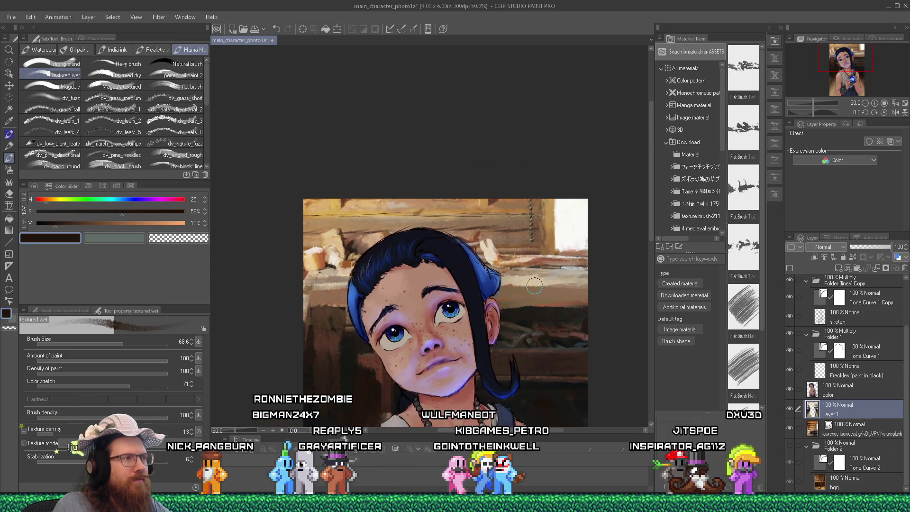
{"action": "scroll", "coordinate": [535, 285], "scroll_direction": "down", "scroll_amount": 1}
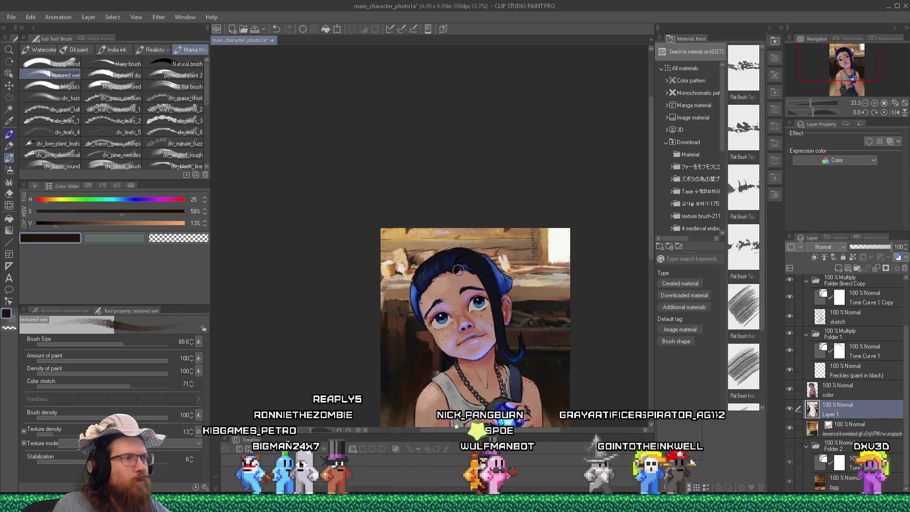
{"action": "scroll", "coordinate": [499, 277], "scroll_direction": "up", "scroll_amount": 1}
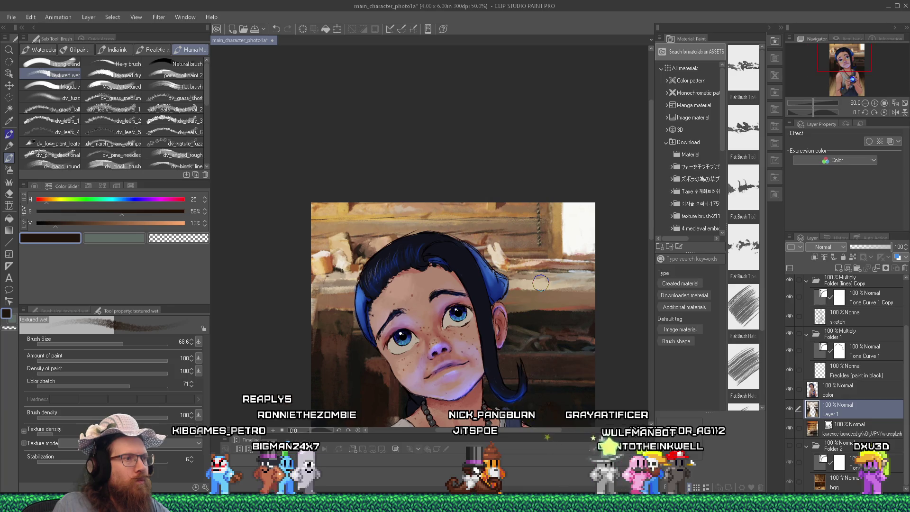
{"action": "scroll", "coordinate": [541, 283], "scroll_direction": "down", "scroll_amount": 2}
{"action": "scroll", "coordinate": [522, 251], "scroll_direction": "up", "scroll_amount": 1}
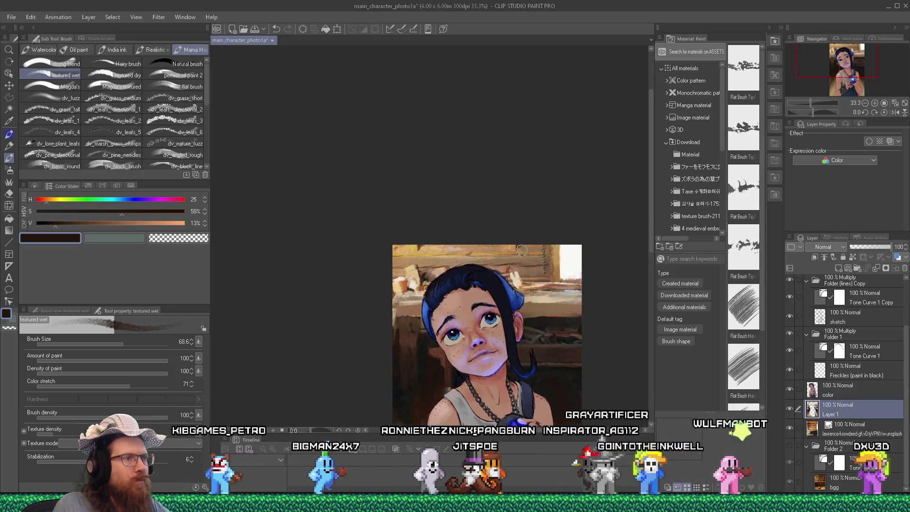
{"action": "scroll", "coordinate": [511, 303], "scroll_direction": "down", "scroll_amount": 2}
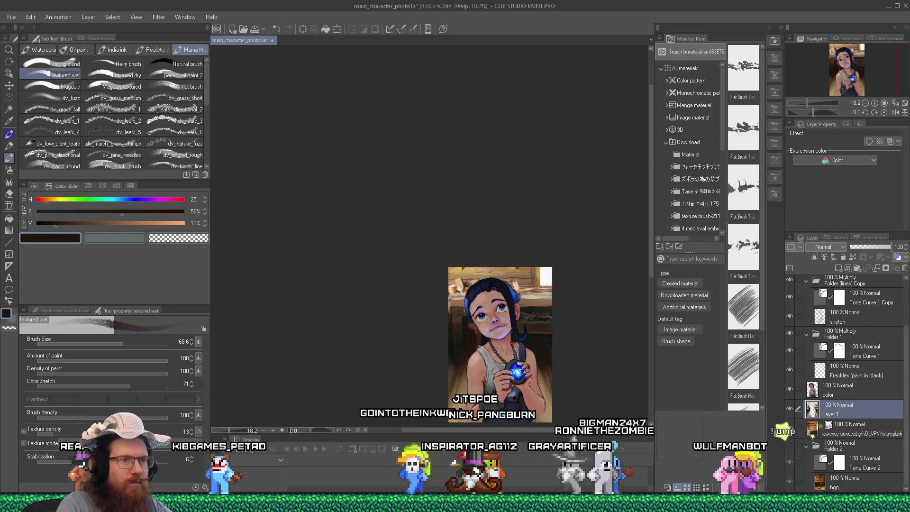
{"action": "left_click", "coordinate": [889, 394]}
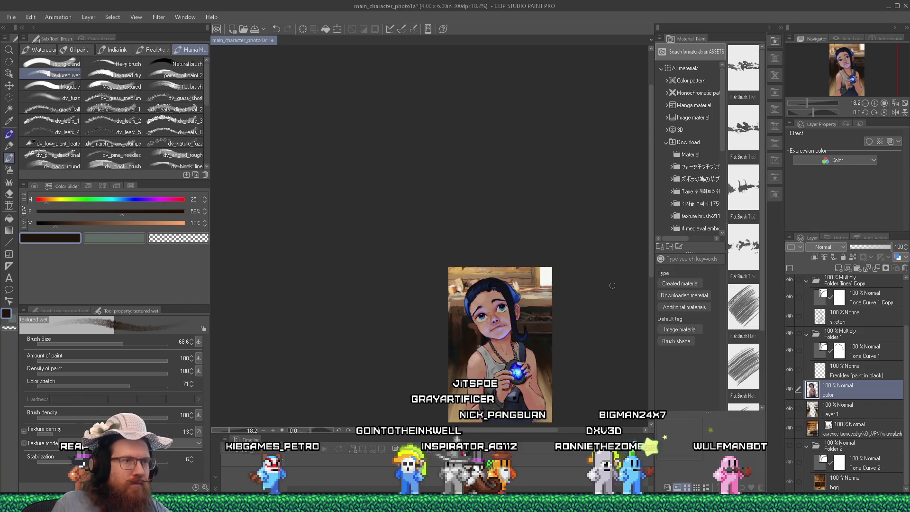
Brush sampled dark red onto the lower forearm skin, then pick a lighter skin tone.
{"action": "mouse_move", "coordinate": [654, 247]}
{"action": "left_mouse_down"}
{"action": "mouse_move", "coordinate": [650, 286]}
{"action": "mouse_move", "coordinate": [492, 306]}
{"action": "left_mouse_up"}
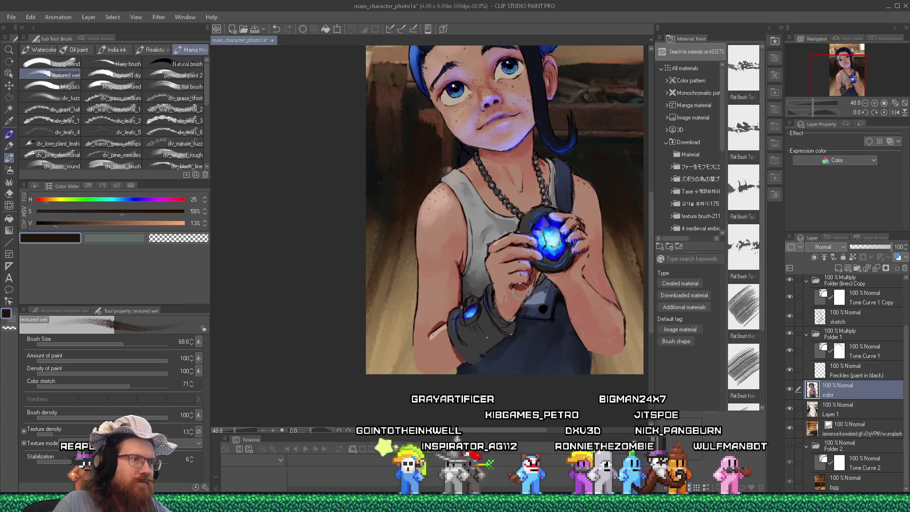
{"action": "left_click", "coordinate": [420, 363], "text": "alt"}
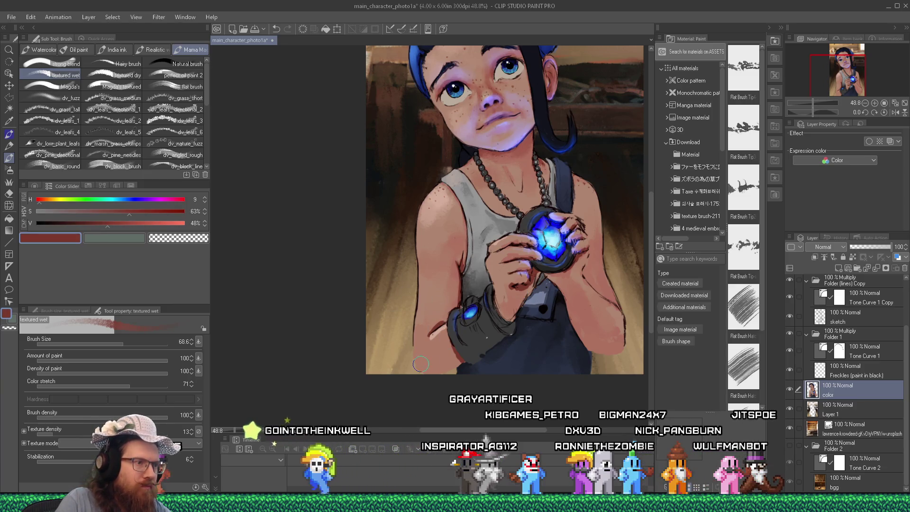
{"action": "left_click_drag", "start_coordinate": [429, 372], "coordinate": [449, 368]}
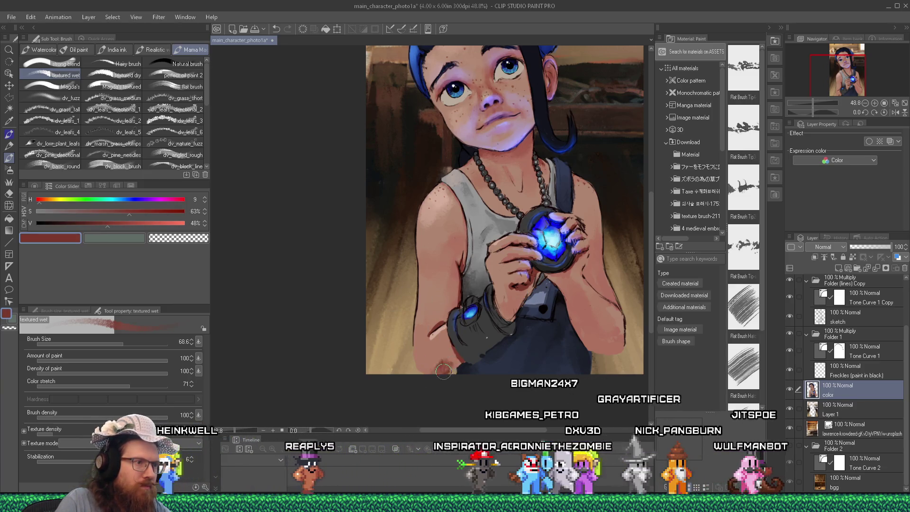
{"action": "left_click", "coordinate": [441, 353], "text": "alt"}
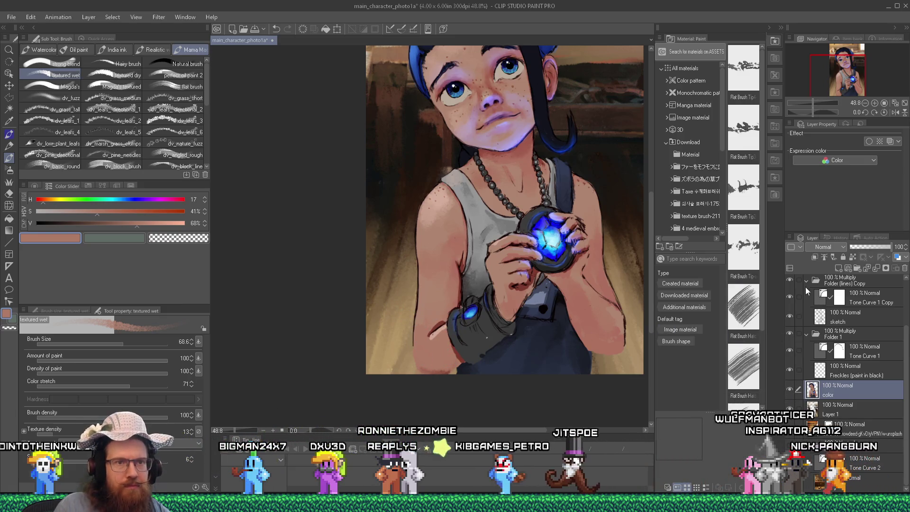
Check the sketch layer's visibility, then select the sketch layer and the Pencil tool.
{"action": "left_click", "coordinate": [794, 315]}
{"action": "left_click", "coordinate": [795, 315]}
{"action": "left_click", "coordinate": [845, 320]}
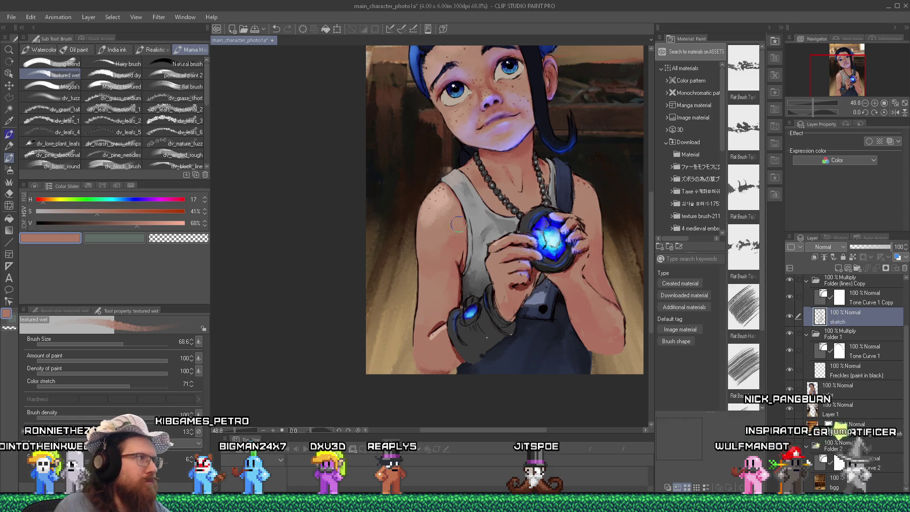
{"action": "left_click", "coordinate": [9, 148]}
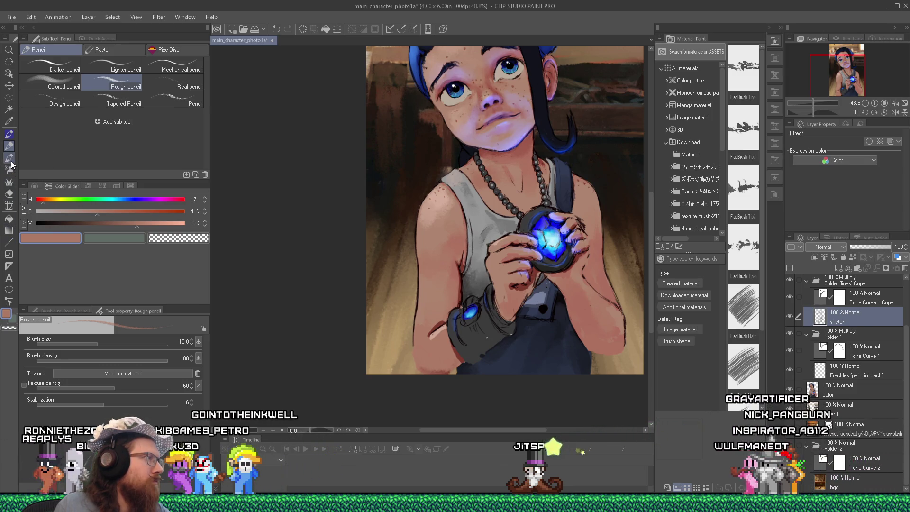
Try the brush and pen tools, then settle on the Rough pencil.
{"action": "left_click", "coordinate": [12, 163]}
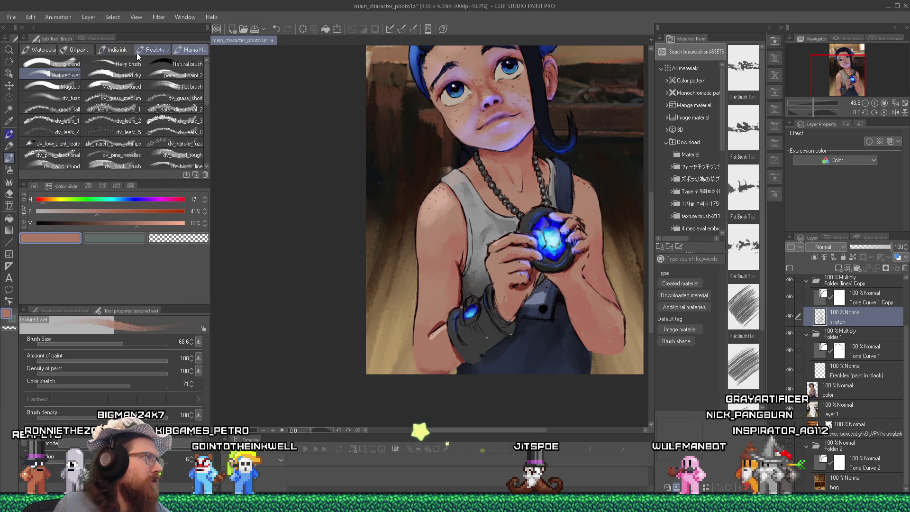
{"action": "left_click", "coordinate": [9, 134]}
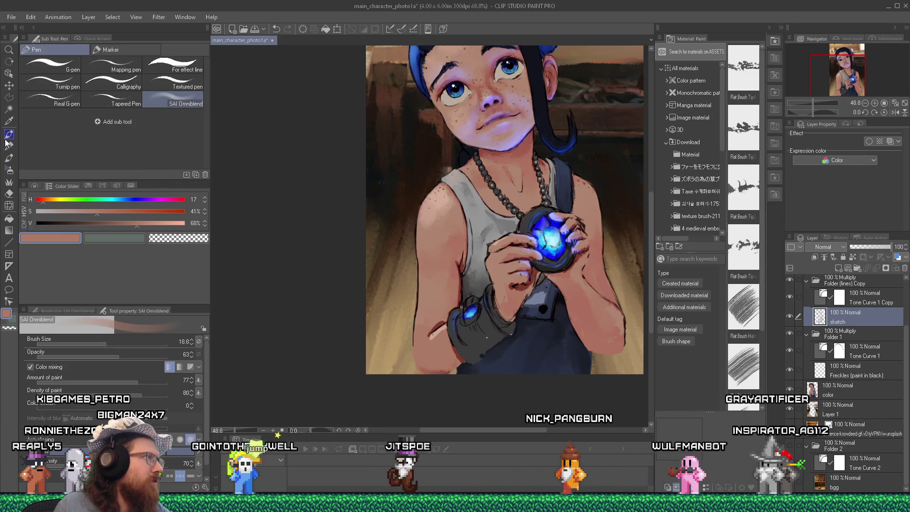
{"action": "left_click", "coordinate": [53, 70]}
{"action": "scroll", "coordinate": [468, 275], "scroll_direction": "up", "scroll_amount": 5}
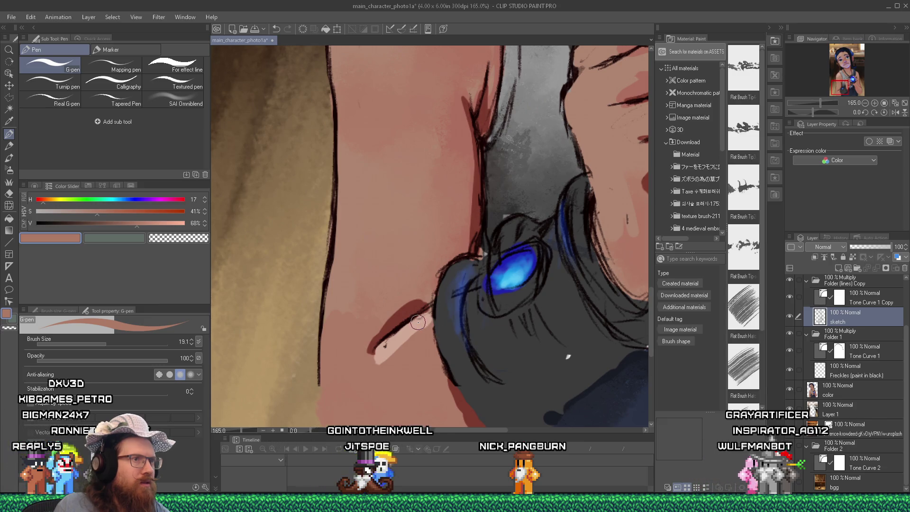
{"action": "key", "text": "p"}
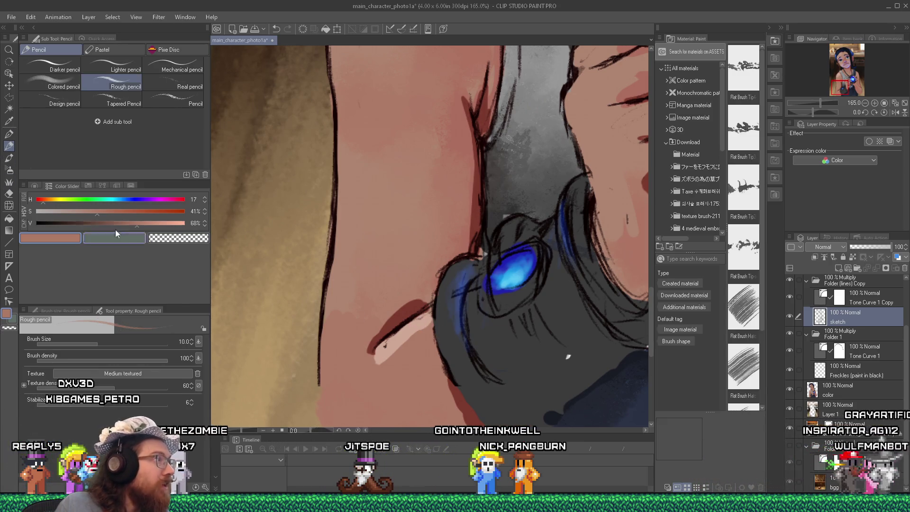
{"action": "scroll", "coordinate": [403, 357], "scroll_direction": "down", "scroll_amount": 3}
{"action": "scroll", "coordinate": [404, 356], "scroll_direction": "up", "scroll_amount": 2}
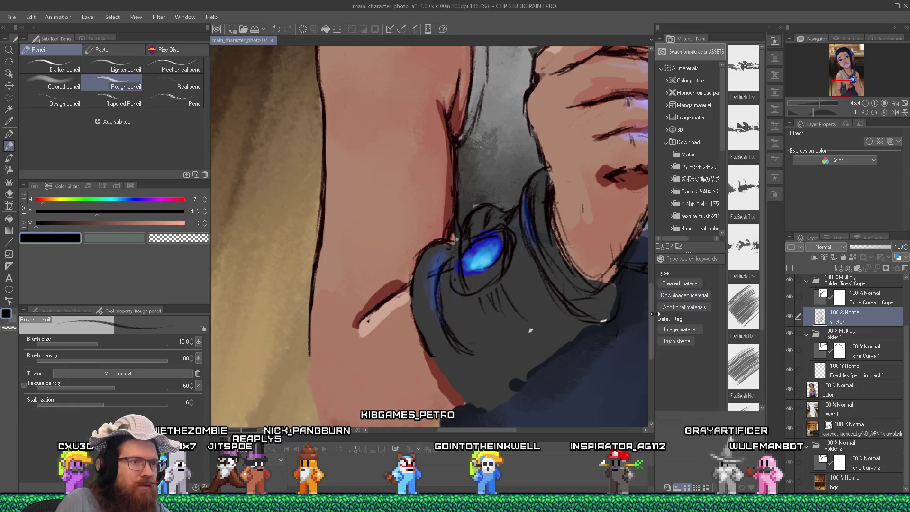
{"action": "scroll", "coordinate": [653, 323], "scroll_direction": "down", "scroll_amount": 4}
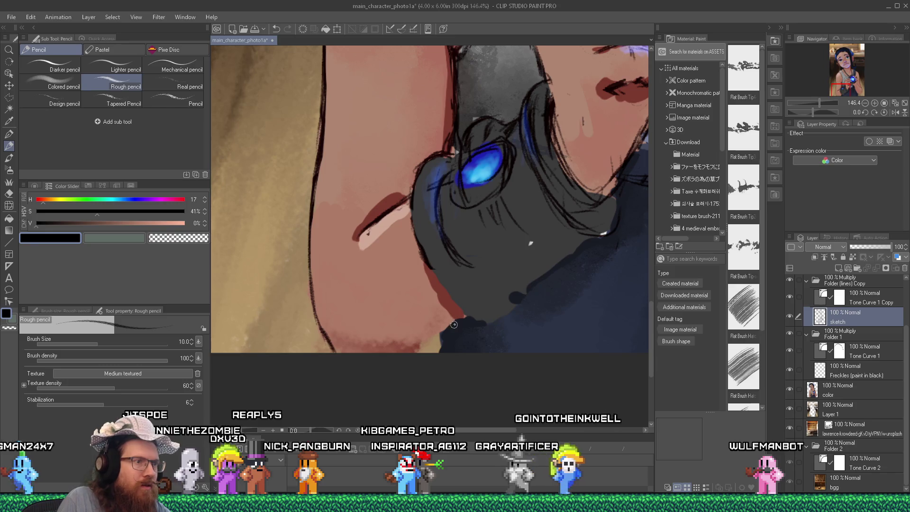
Draw a dark line along the bracer's lower edge, then sample tan on the color layer.
{"action": "left_click_drag", "start_coordinate": [429, 340], "coordinate": [456, 318]}
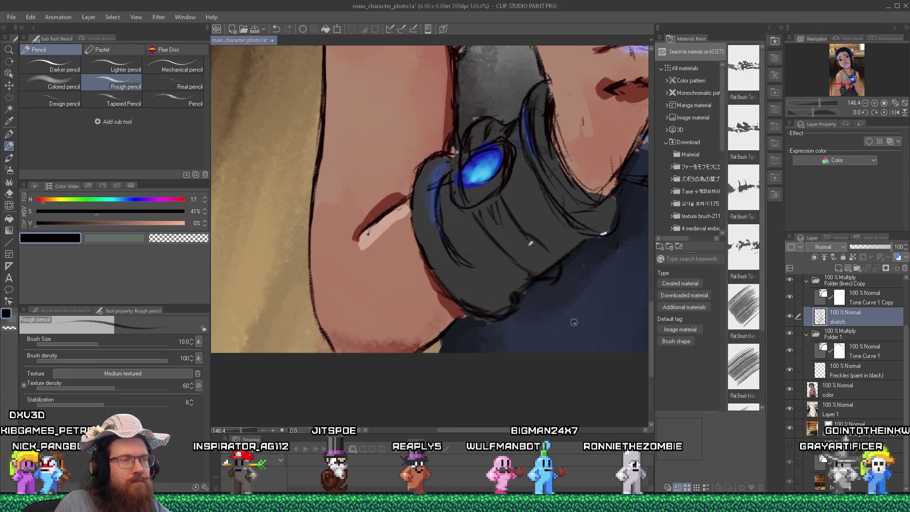
{"action": "left_click", "coordinate": [593, 316], "text": "ctrl+shift"}
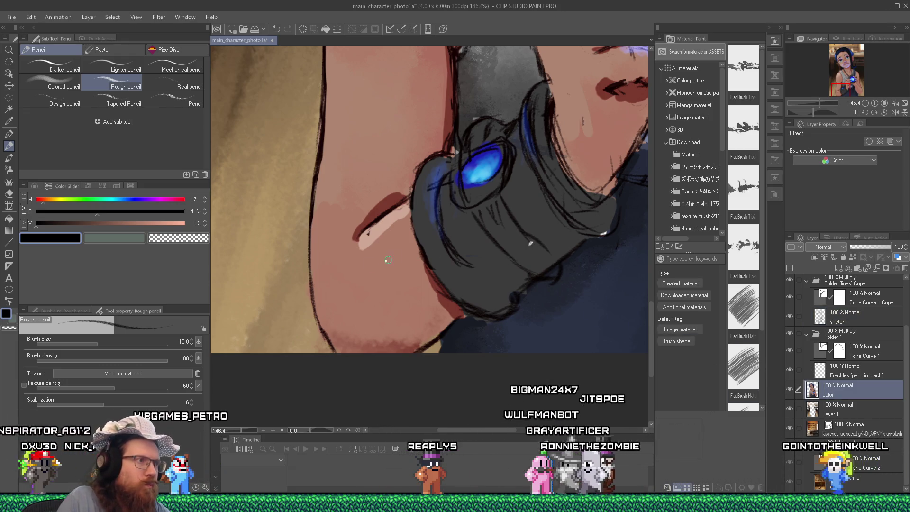
{"action": "left_click", "coordinate": [257, 200], "text": "alt"}
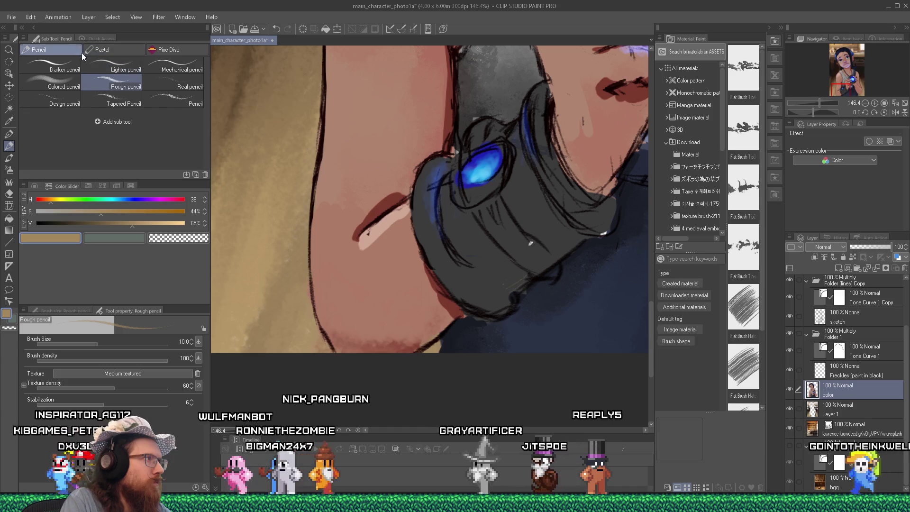
With the textured wet brush and a white colour, paint light-grey highlights on the bracer.
{"action": "left_click", "coordinate": [9, 170]}
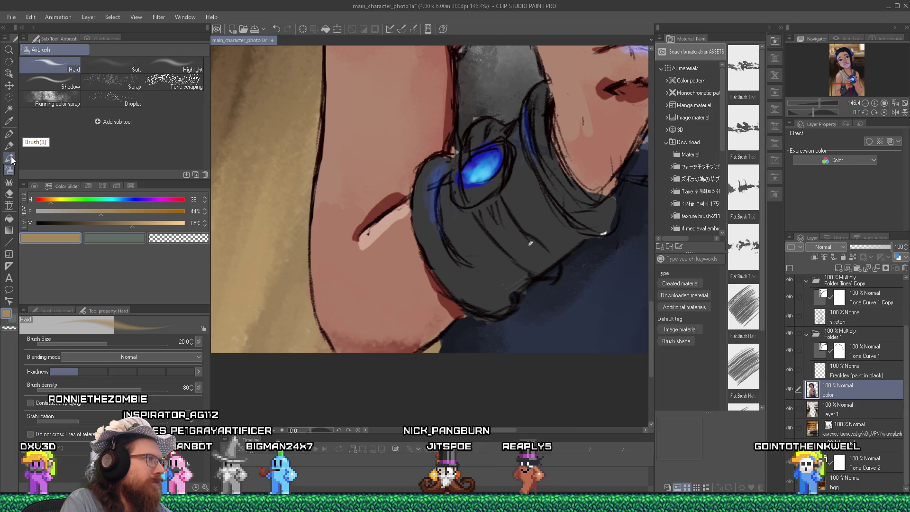
{"action": "left_click", "coordinate": [9, 158]}
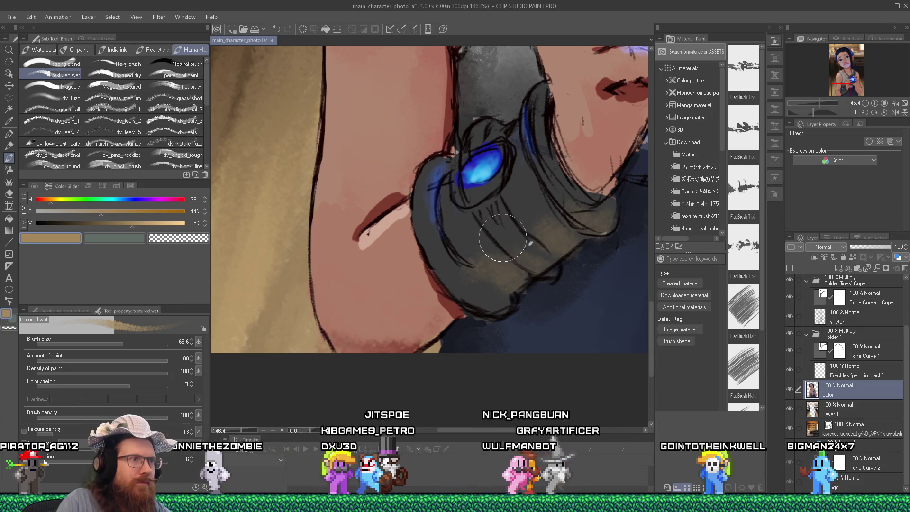
{"action": "key", "text": "alt"}
{"action": "left_click", "coordinate": [534, 240], "text": "alt"}
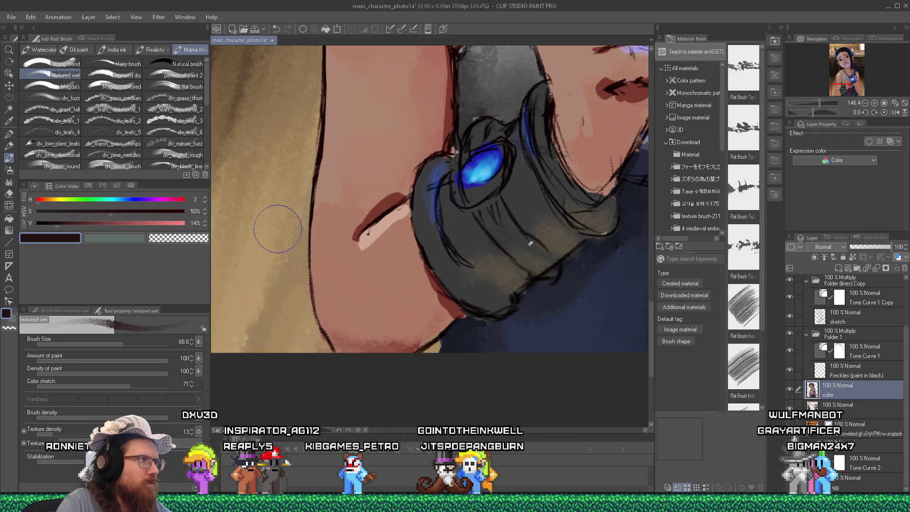
{"action": "left_click_drag", "start_coordinate": [149, 225], "coordinate": [186, 223]}
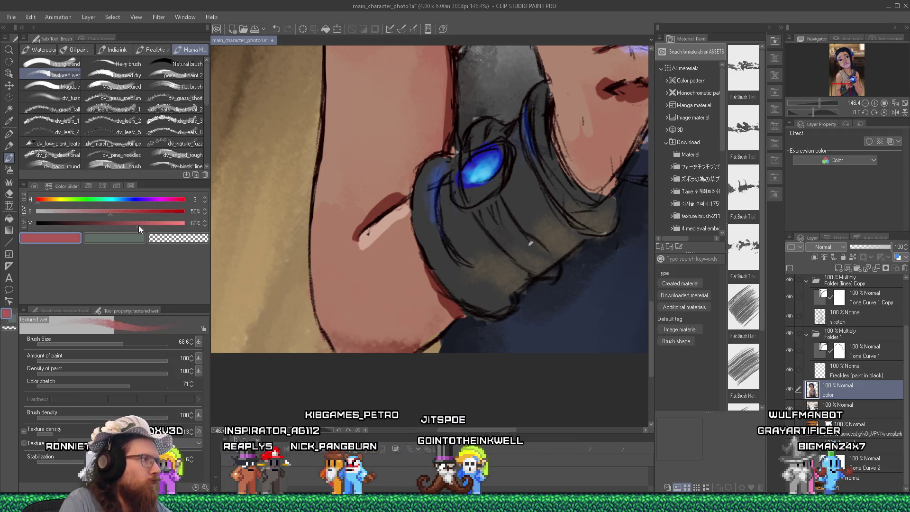
{"action": "left_click", "coordinate": [36, 213]}
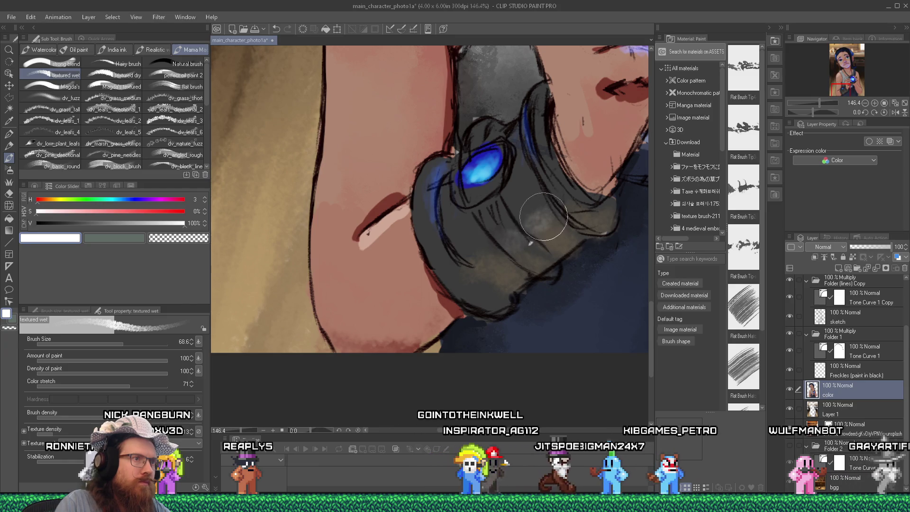
{"action": "left_click_drag", "start_coordinate": [536, 220], "coordinate": [494, 254]}
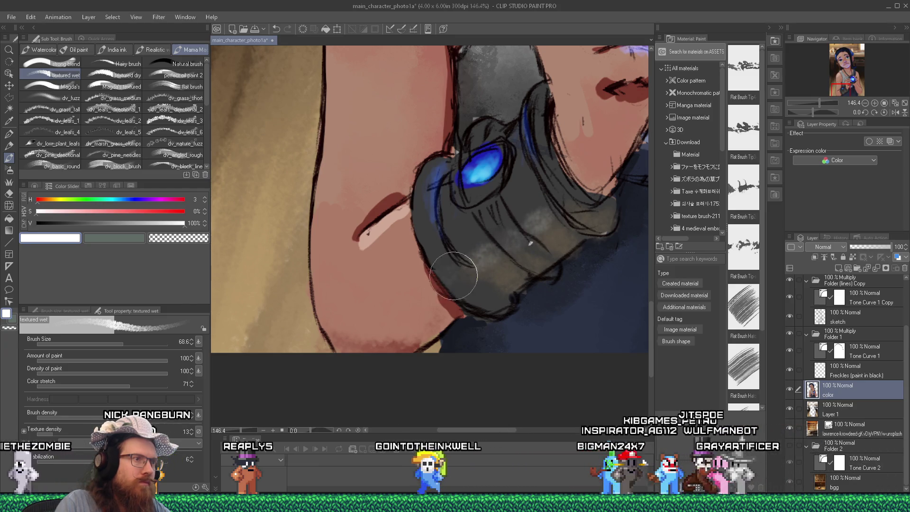
Sample dark navy, reduce the brush size to 29 and shade the bracer.
{"action": "scroll", "coordinate": [449, 214], "scroll_direction": "down", "scroll_amount": 6}
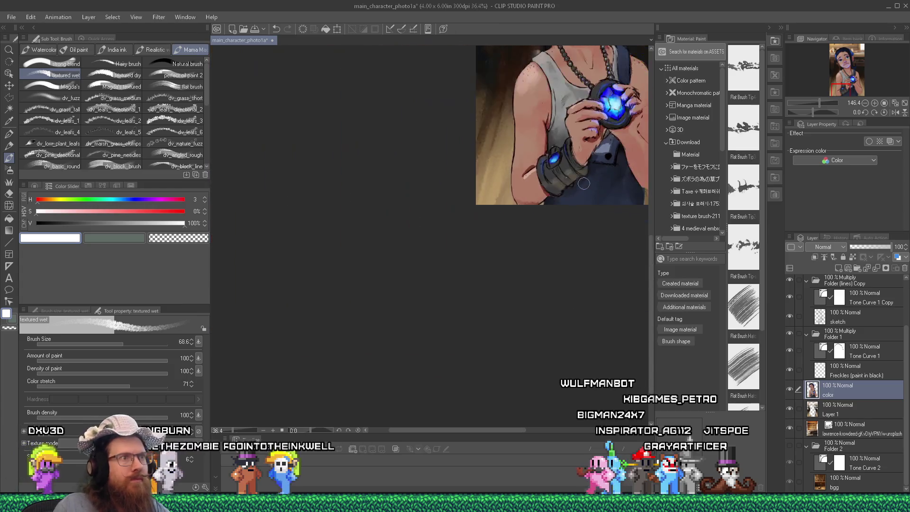
{"action": "scroll", "coordinate": [549, 122], "scroll_direction": "up", "scroll_amount": 4}
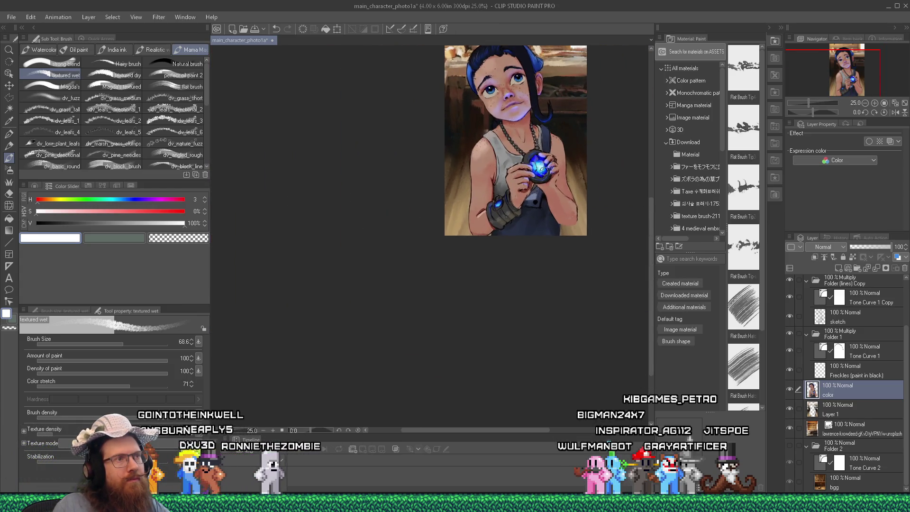
{"action": "scroll", "coordinate": [528, 179], "scroll_direction": "up", "scroll_amount": 4}
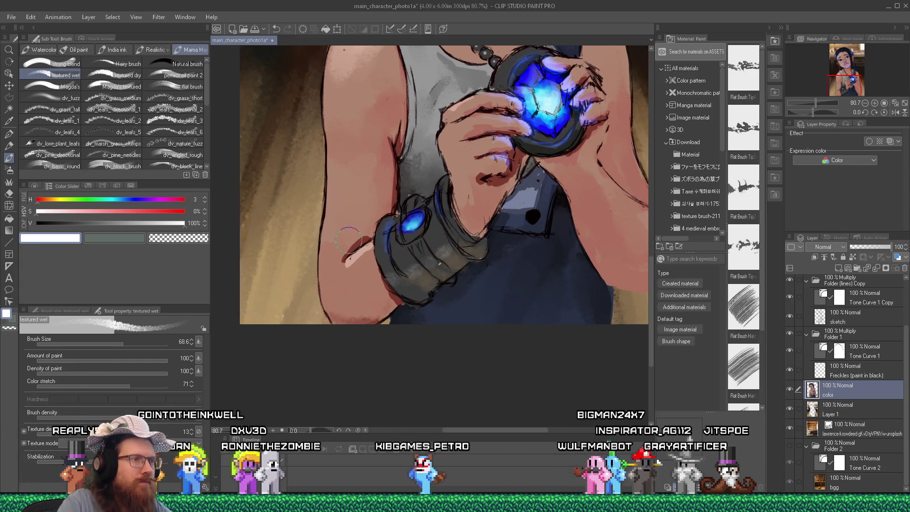
{"action": "scroll", "coordinate": [494, 264], "scroll_direction": "up", "scroll_amount": 1}
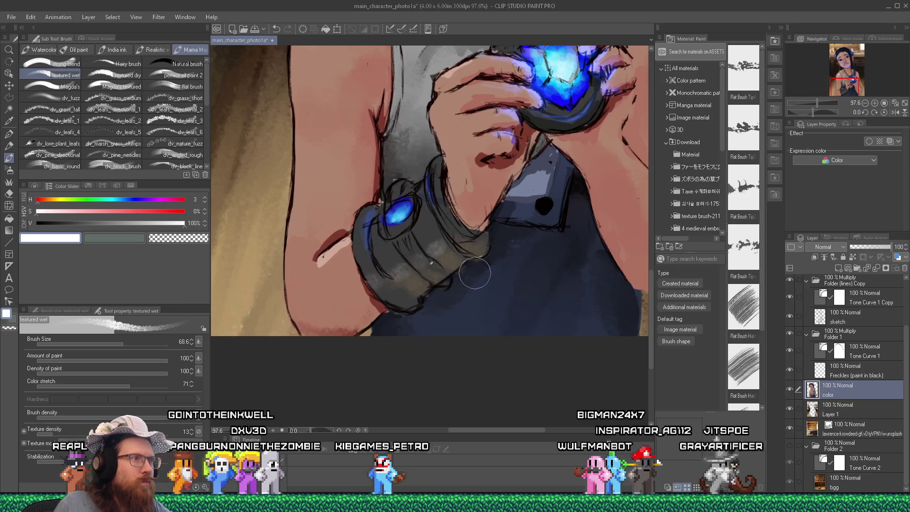
{"action": "left_click", "coordinate": [491, 296], "text": "alt"}
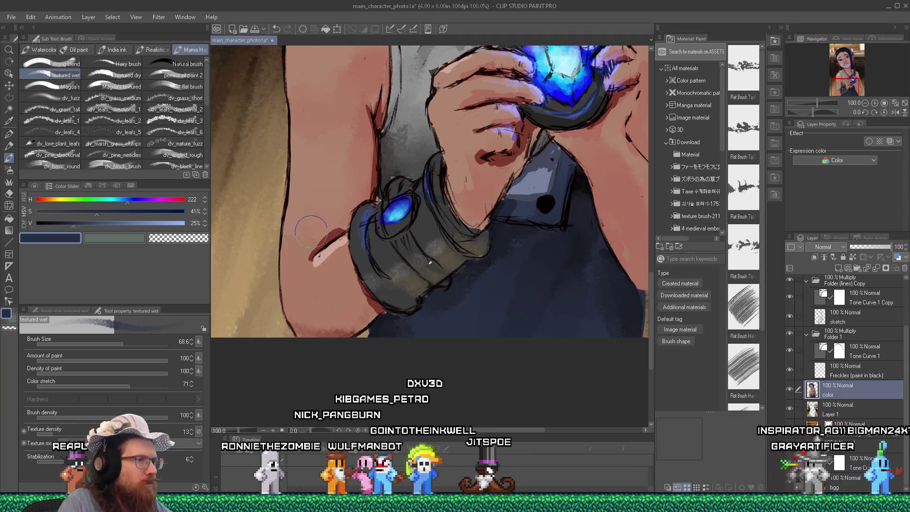
{"action": "left_click", "coordinate": [114, 344]}
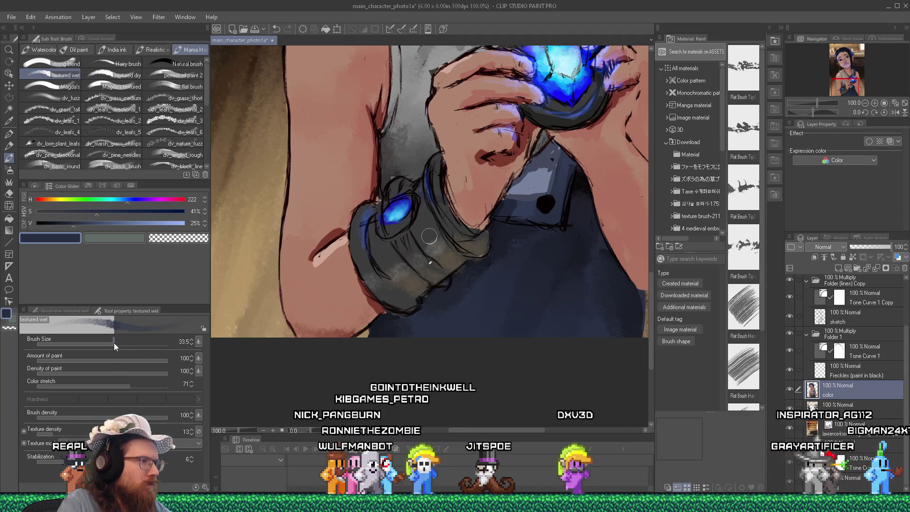
{"action": "left_click", "coordinate": [112, 343]}
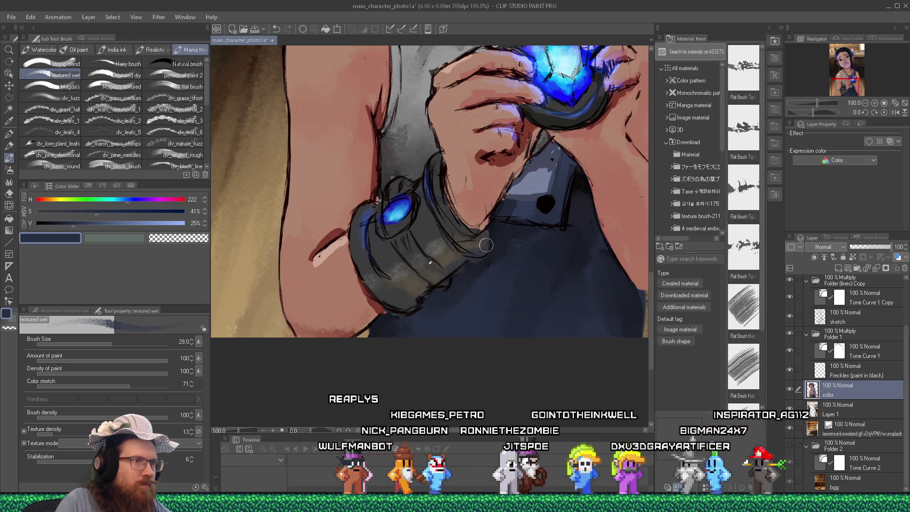
{"action": "left_click", "coordinate": [498, 226], "text": "alt"}
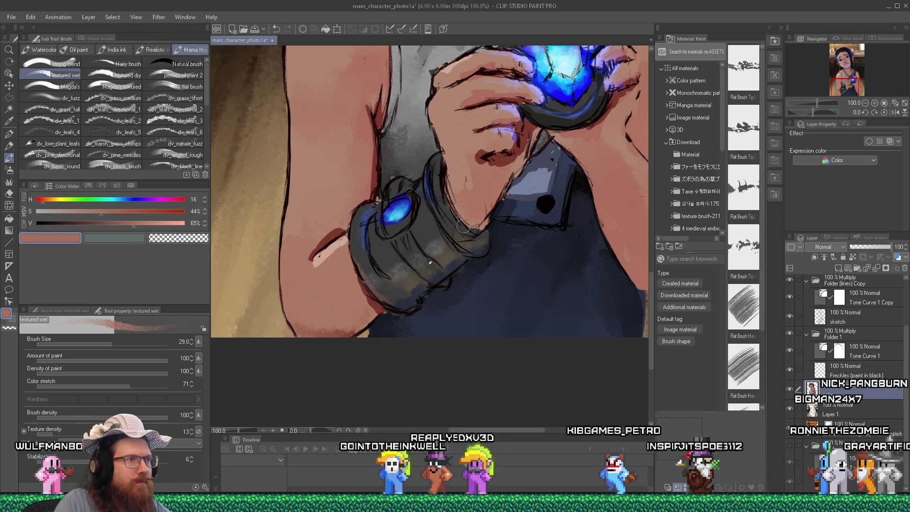
{"action": "scroll", "coordinate": [463, 228], "scroll_direction": "down", "scroll_amount": 5}
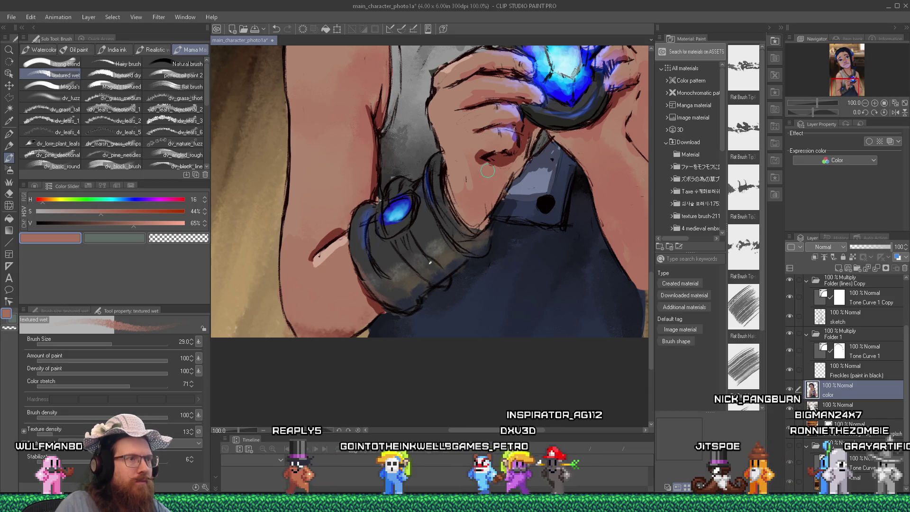
{"action": "scroll", "coordinate": [522, 192], "scroll_direction": "down", "scroll_amount": 1}
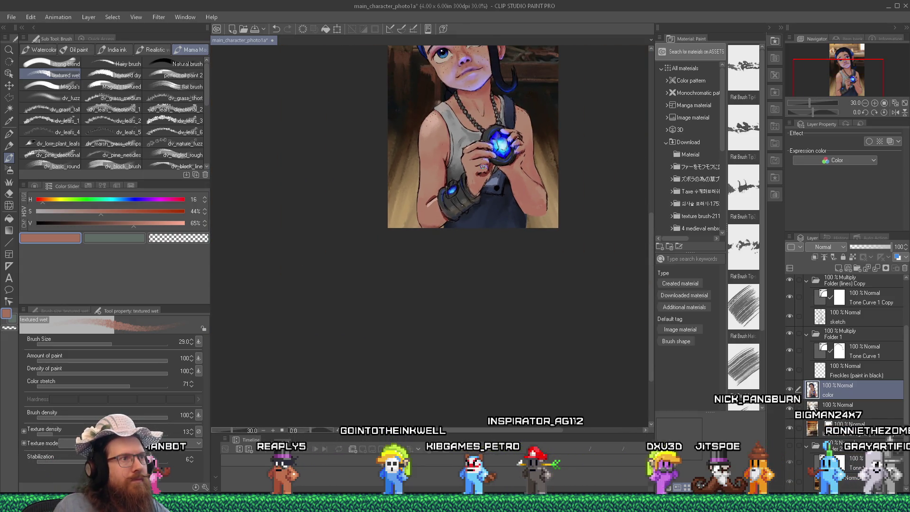
{"action": "scroll", "coordinate": [484, 167], "scroll_direction": "up", "scroll_amount": 3}
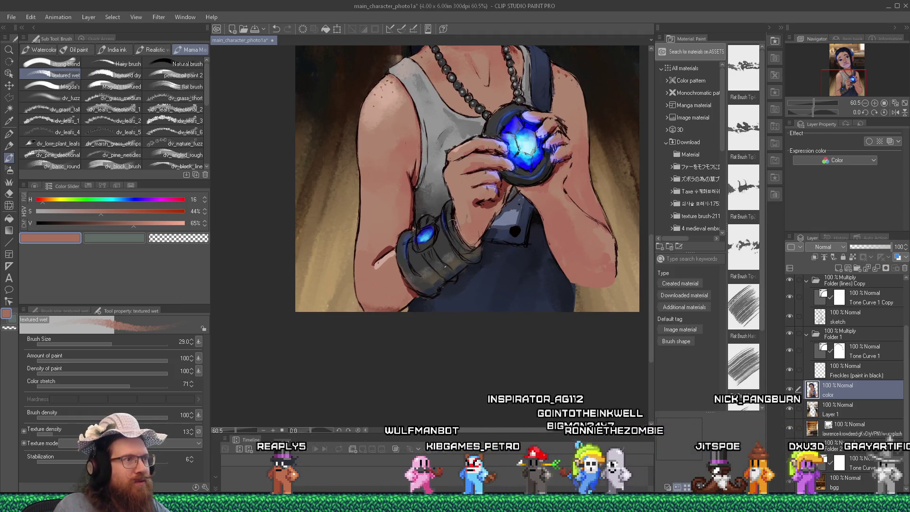
{"action": "scroll", "coordinate": [438, 276], "scroll_direction": "up", "scroll_amount": 1}
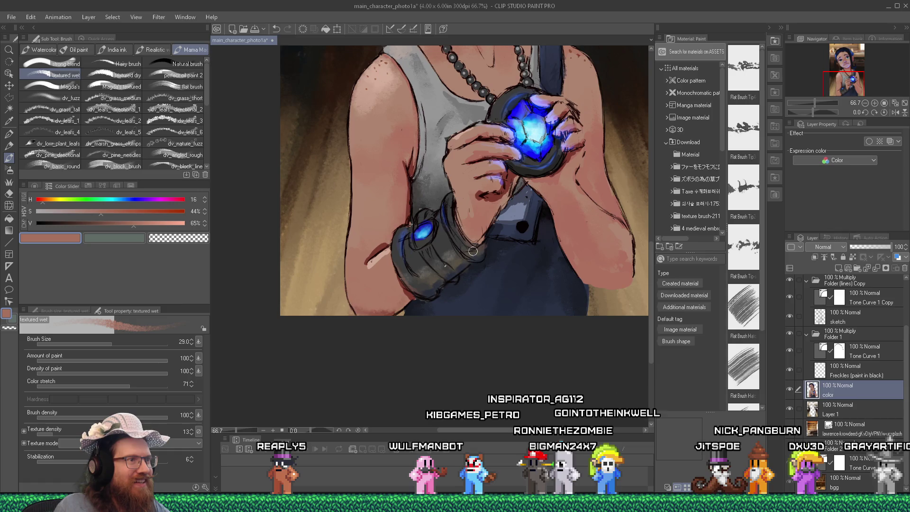
{"action": "scroll", "coordinate": [471, 250], "scroll_direction": "down", "scroll_amount": 3}
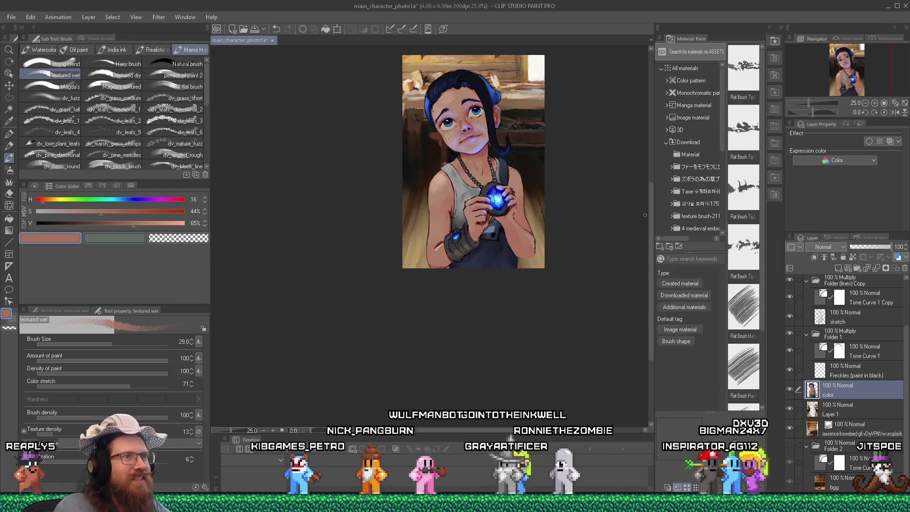
{"action": "scroll", "coordinate": [490, 117], "scroll_direction": "up", "scroll_amount": 5}
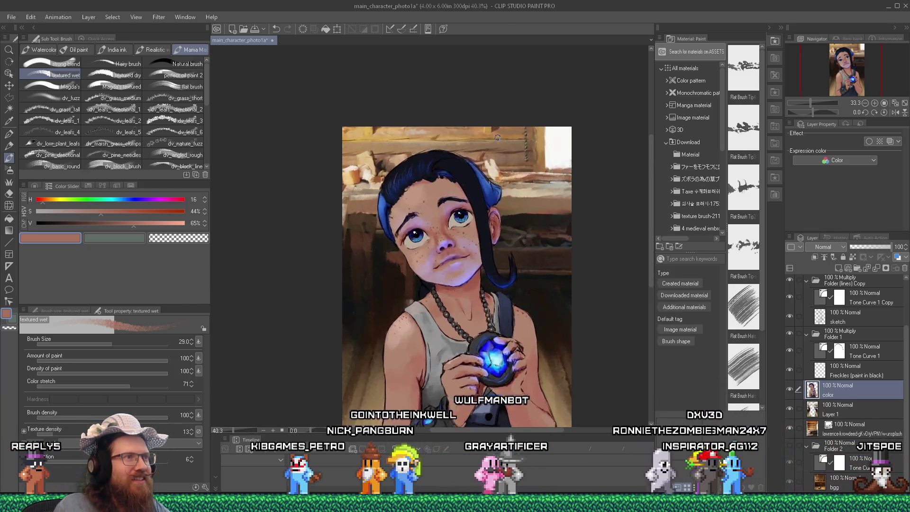
{"action": "scroll", "coordinate": [490, 117], "scroll_direction": "up", "scroll_amount": 1}
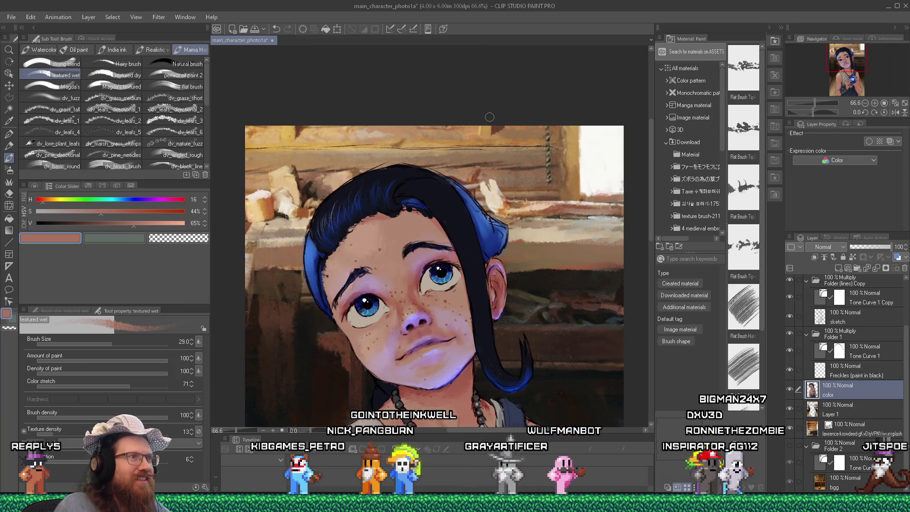
{"action": "left_click", "coordinate": [443, 138], "text": "alt"}
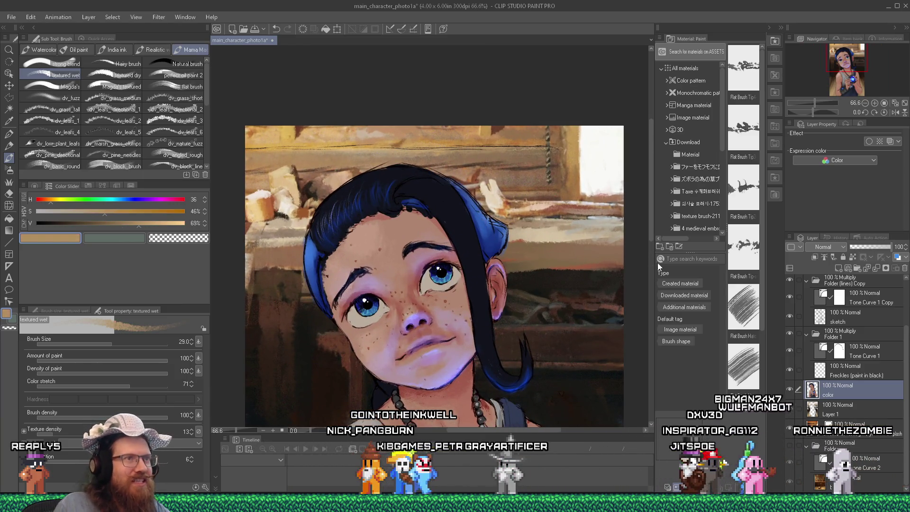
{"action": "left_click_drag", "start_coordinate": [651, 214], "coordinate": [653, 294]}
{"action": "scroll", "coordinate": [397, 289], "scroll_direction": "up", "scroll_amount": 2}
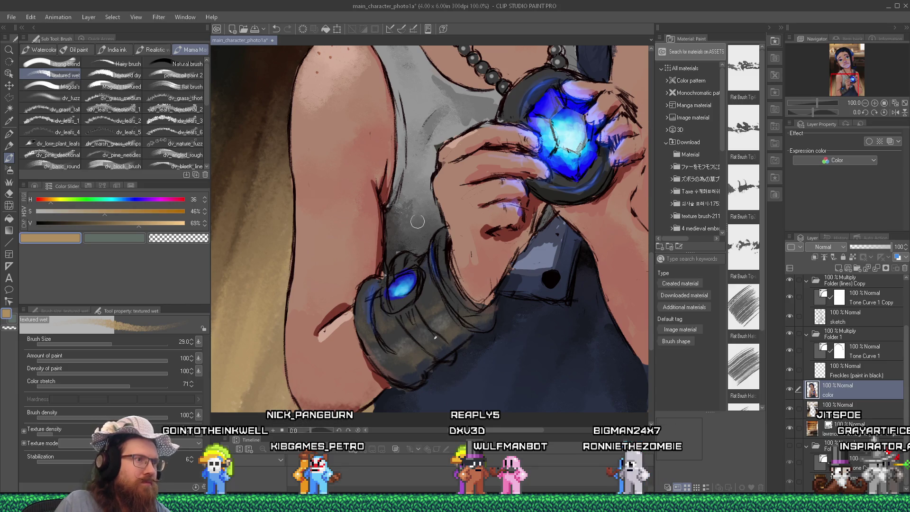
Sample the near-black bracer outline colour (H60 S14 V8) for the band lines.
{"action": "scroll", "coordinate": [416, 226], "scroll_direction": "down", "scroll_amount": 4}
{"action": "scroll", "coordinate": [395, 221], "scroll_direction": "up", "scroll_amount": 3}
{"action": "left_click", "coordinate": [396, 221], "text": "alt"}
{"action": "scroll", "coordinate": [396, 221], "scroll_direction": "up", "scroll_amount": 2}
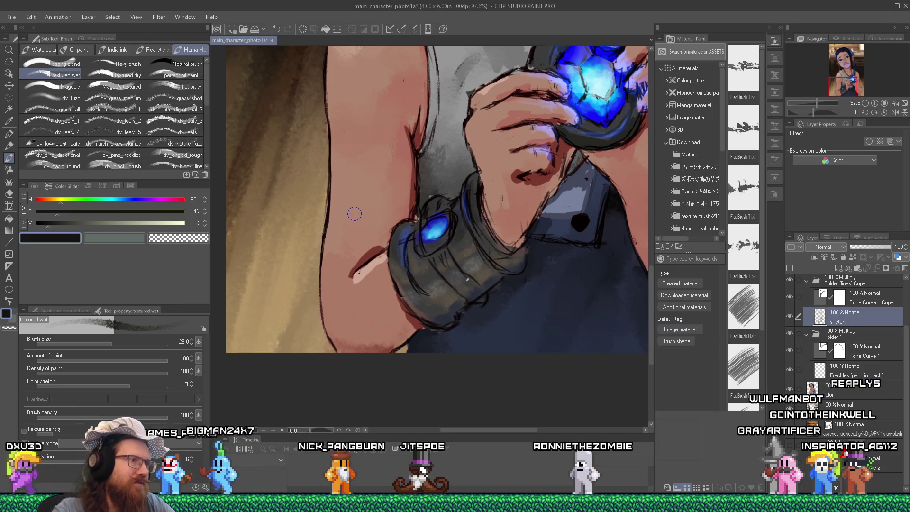
Touch up the bracer around the wrist stone, alternating the Hard eraser and textured wet brush.
{"action": "key", "text": "e"}
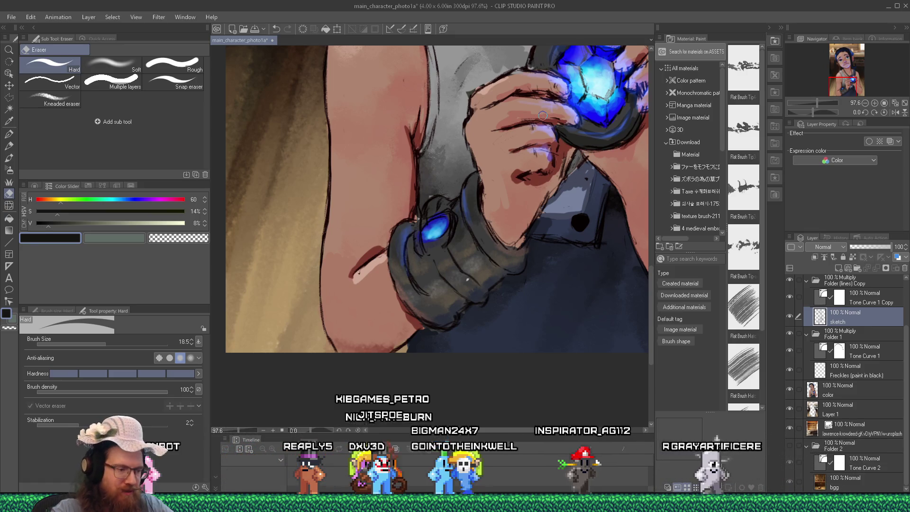
{"action": "key", "text": "b"}
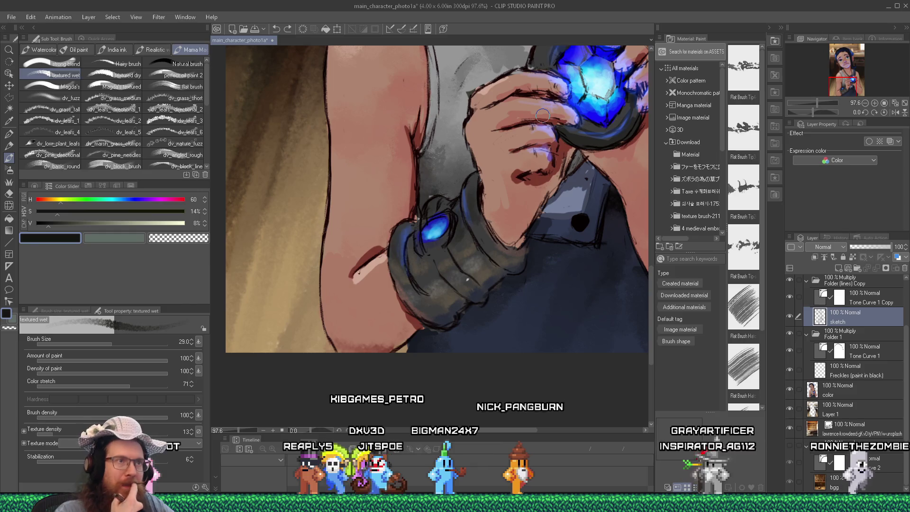
{"action": "key", "text": "e"}
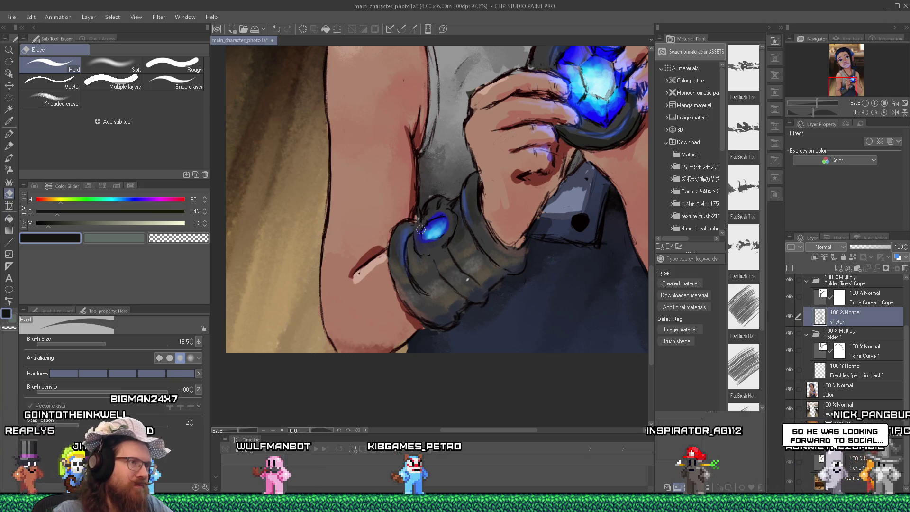
{"action": "key", "text": "b"}
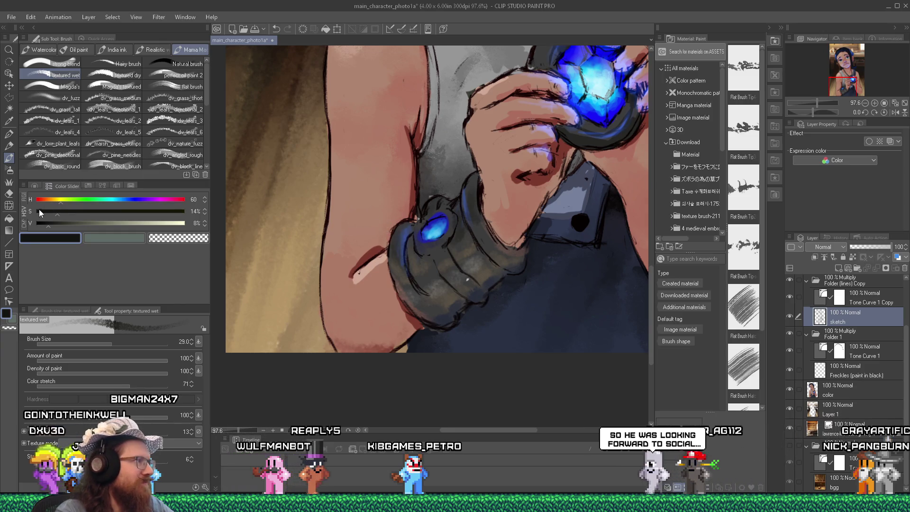
{"action": "left_click", "coordinate": [10, 149]}
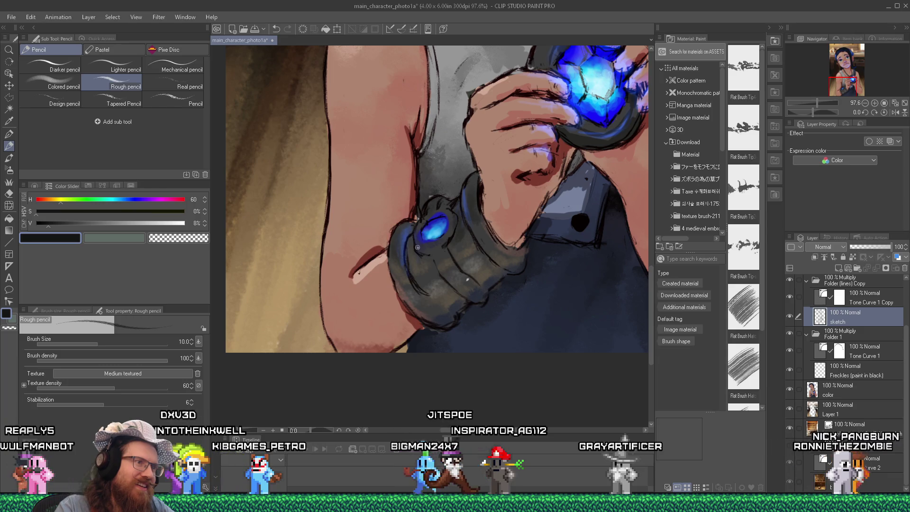
Redraw the bracer's outlines beside the wrist stone, alternating Rough pencil and Hard eraser.
{"action": "key", "text": "e"}
{"action": "key", "text": "p"}
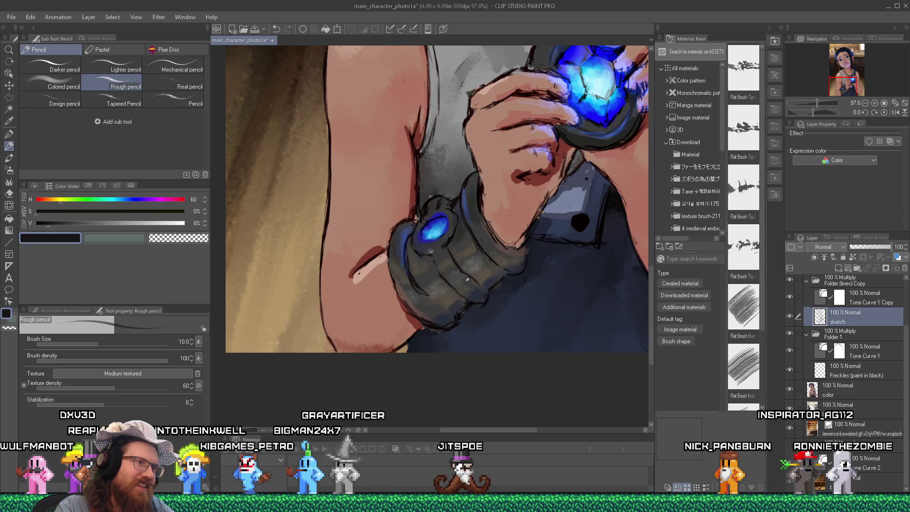
{"action": "key", "text": "e"}
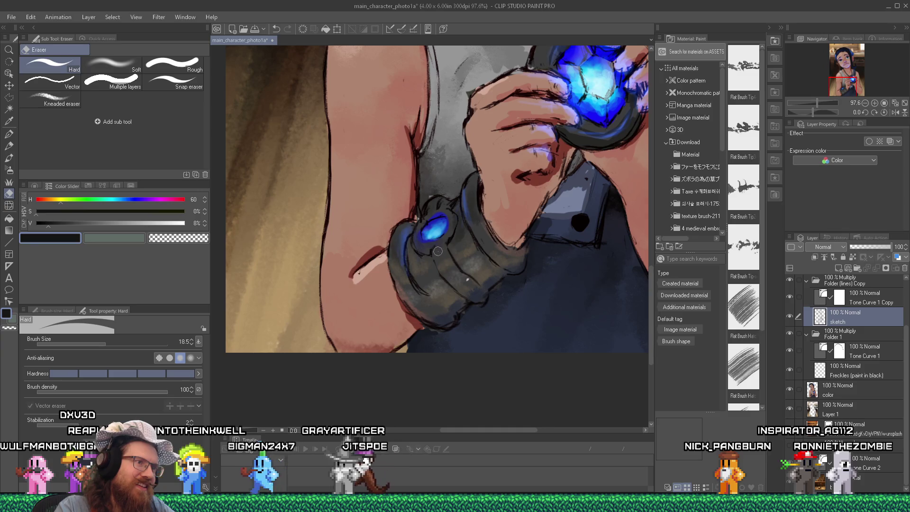
{"action": "key", "text": "p"}
{"action": "key", "text": "e"}
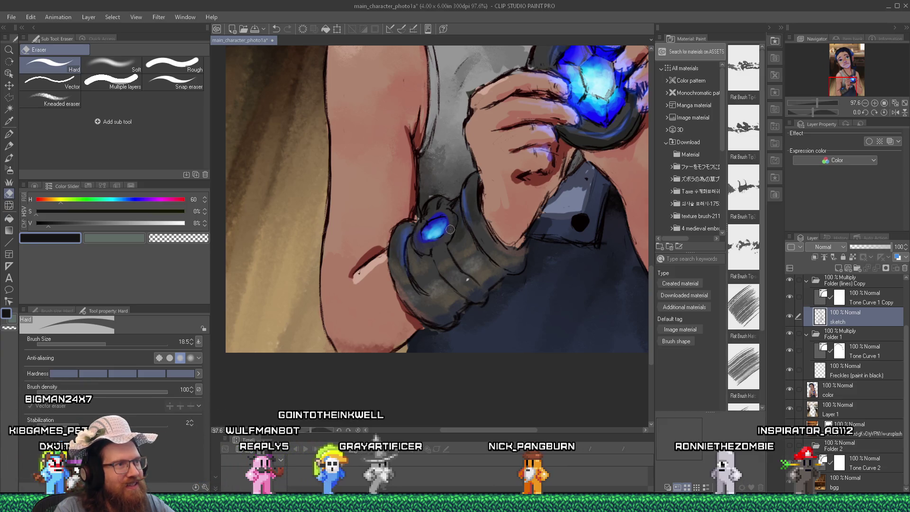
{"action": "key", "text": "p"}
{"action": "key", "text": "e"}
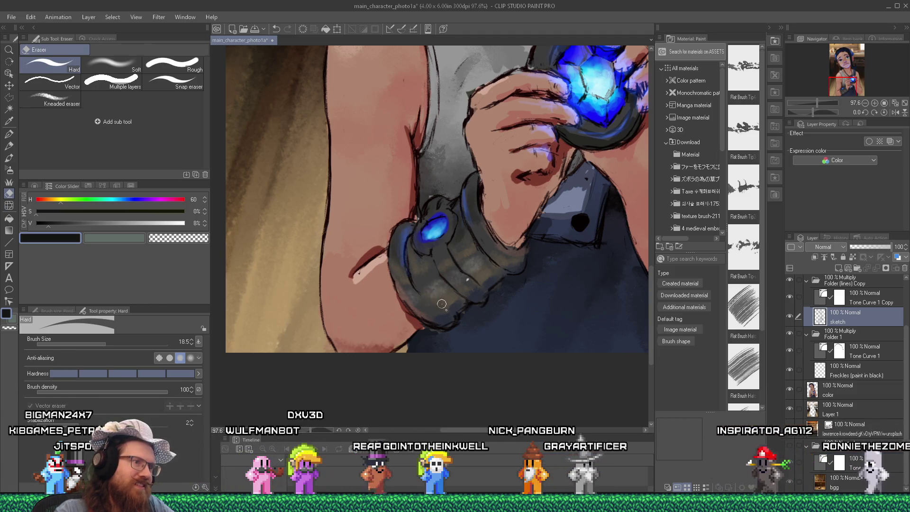
{"action": "key", "text": "p"}
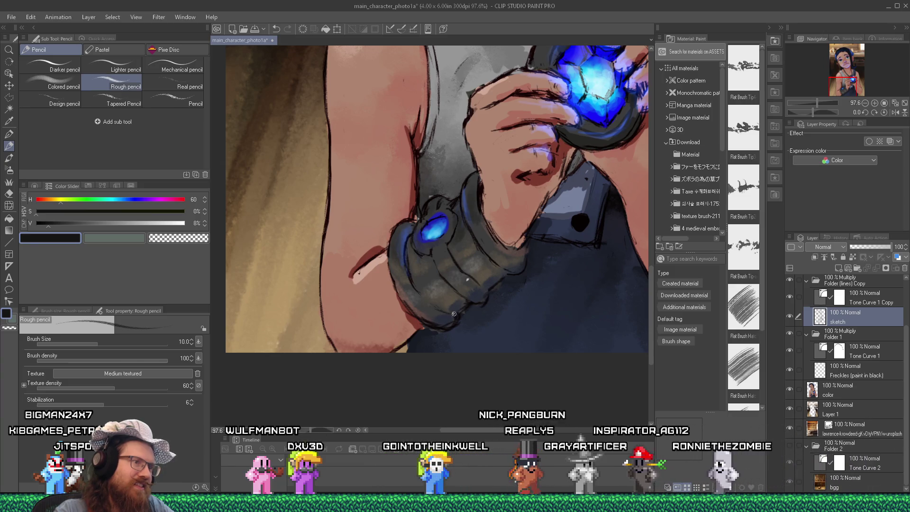
{"action": "key", "text": "e"}
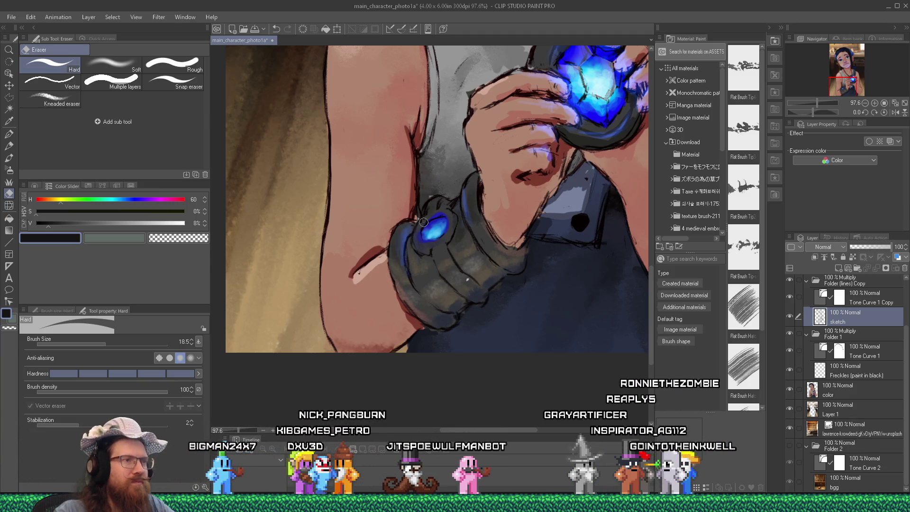
{"action": "key", "text": "p"}
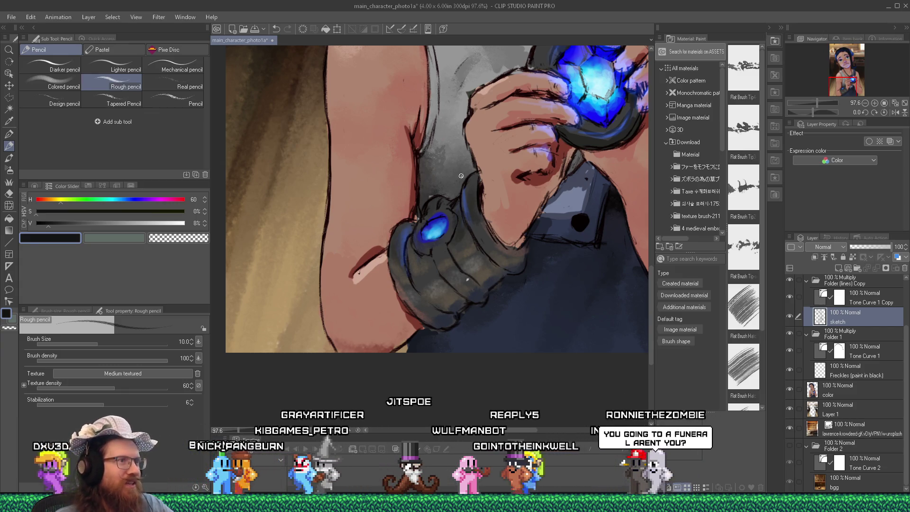
{"action": "scroll", "coordinate": [461, 174], "scroll_direction": "down", "scroll_amount": 3}
{"action": "scroll", "coordinate": [555, 197], "scroll_direction": "up", "scroll_amount": 2}
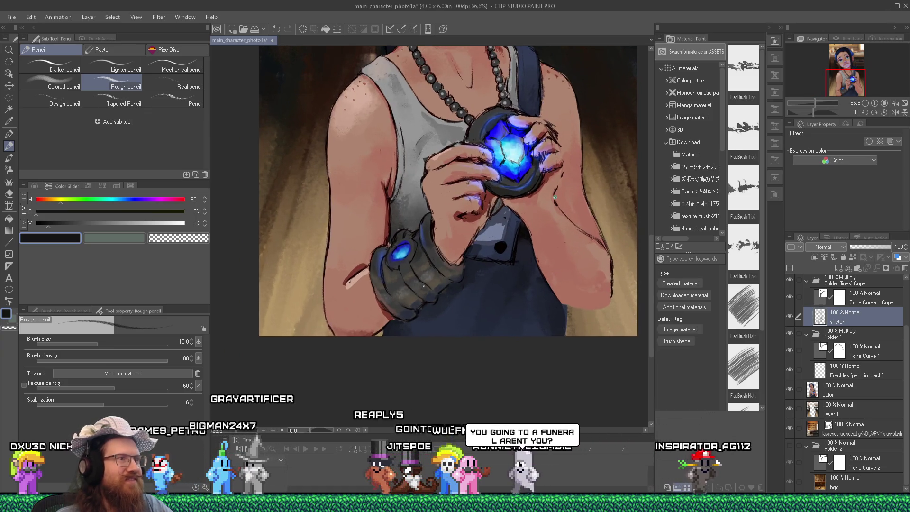
Zoom in and draw a Rough pencil outline along the arm's lower-right curve.
{"action": "mouse_move", "coordinate": [652, 278]}
{"action": "left_mouse_down"}
{"action": "mouse_move", "coordinate": [647, 216]}
{"action": "mouse_move", "coordinate": [656, 260]}
{"action": "left_mouse_up"}
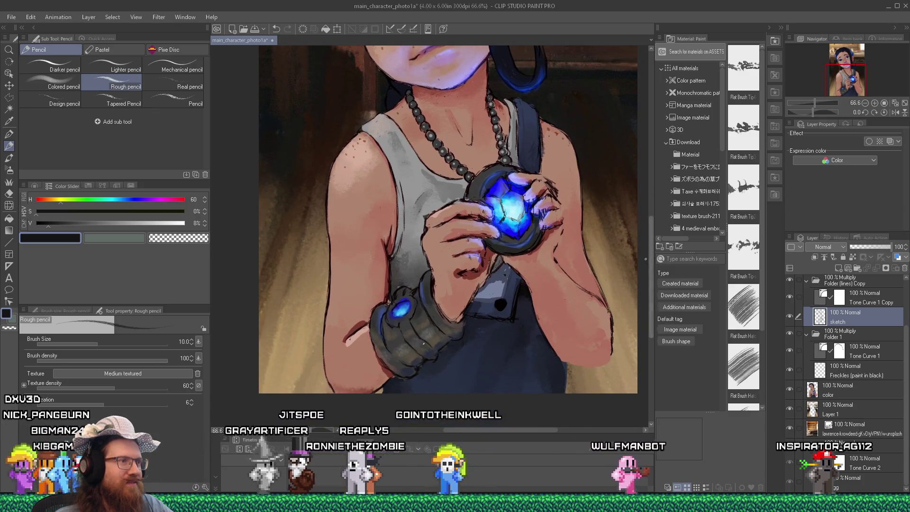
{"action": "scroll", "coordinate": [540, 363], "scroll_direction": "up", "scroll_amount": 5}
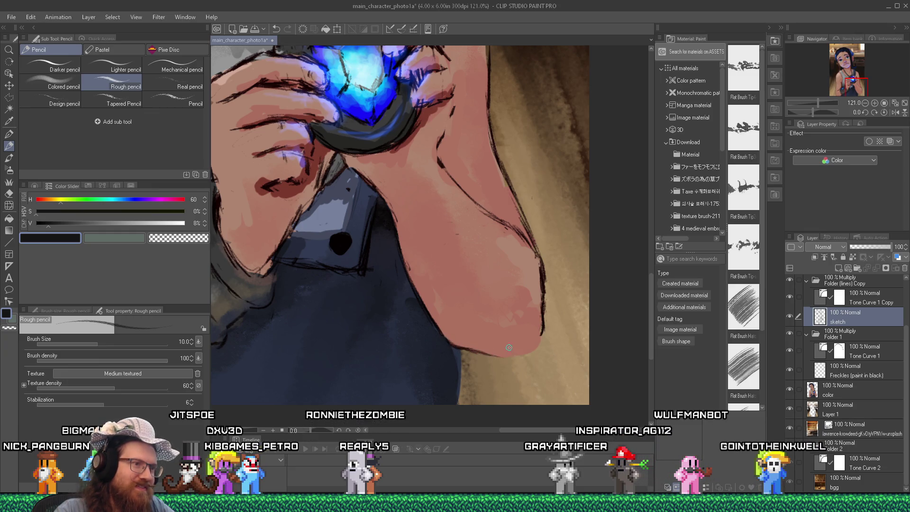
{"action": "mouse_move", "coordinate": [504, 358]}
{"action": "left_mouse_down"}
{"action": "mouse_move", "coordinate": [543, 321]}
{"action": "mouse_move", "coordinate": [511, 359]}
{"action": "left_mouse_up"}
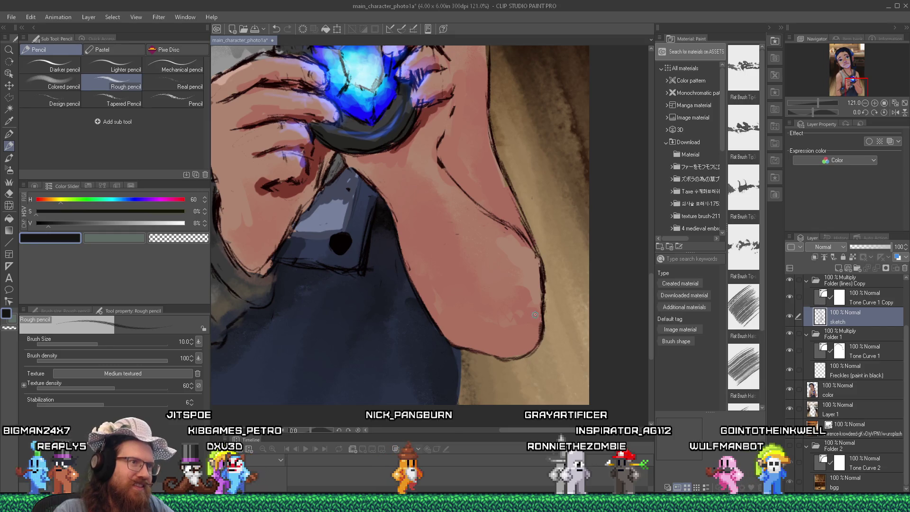
{"action": "scroll", "coordinate": [484, 244], "scroll_direction": "down", "scroll_amount": 3}
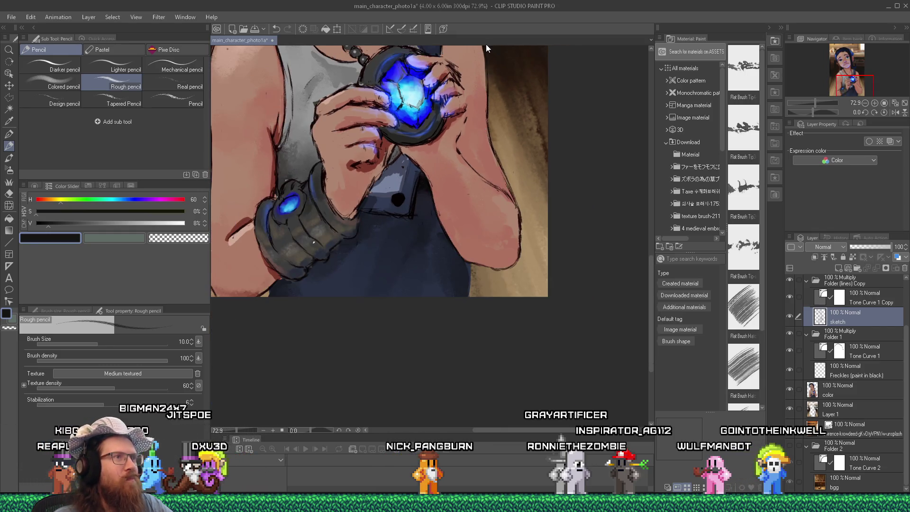
{"action": "scroll", "coordinate": [394, 196], "scroll_direction": "down", "scroll_amount": 2}
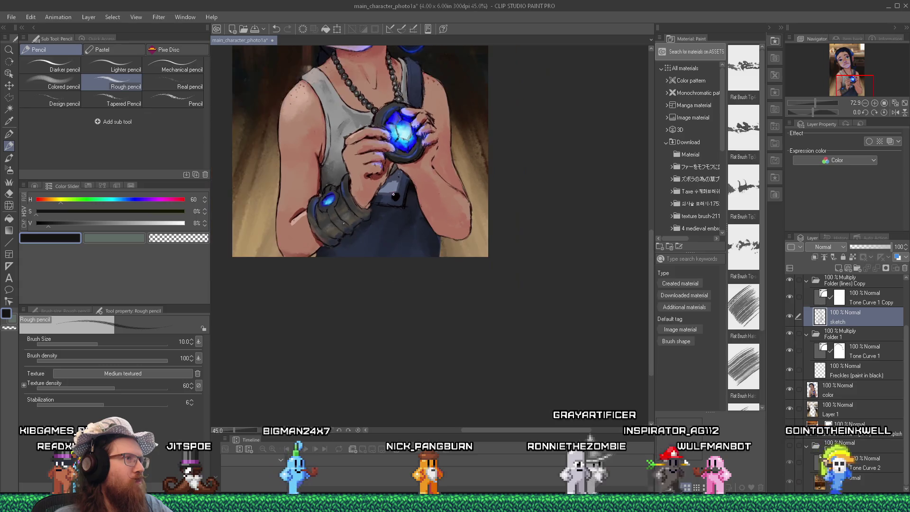
{"action": "scroll", "coordinate": [274, 180], "scroll_direction": "up", "scroll_amount": 3}
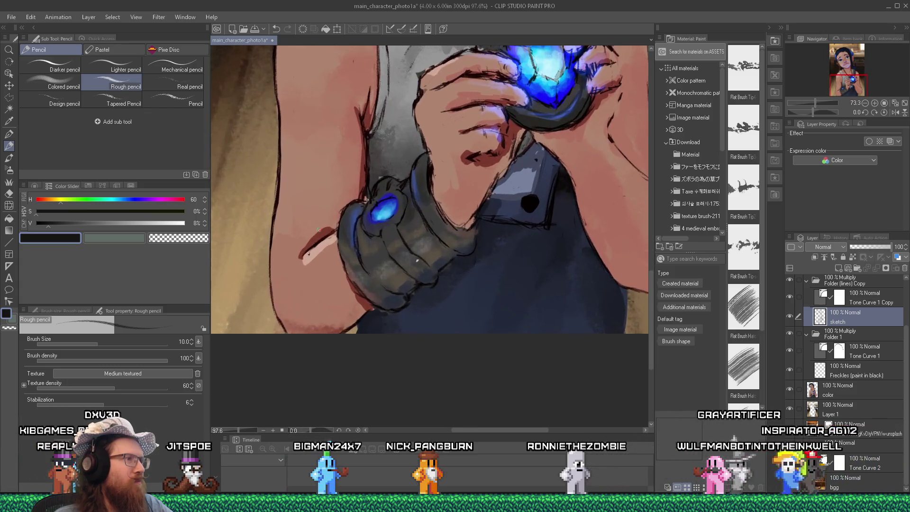
Erase and redraw the lines where the bracer meets the forearm.
{"action": "key", "text": "e"}
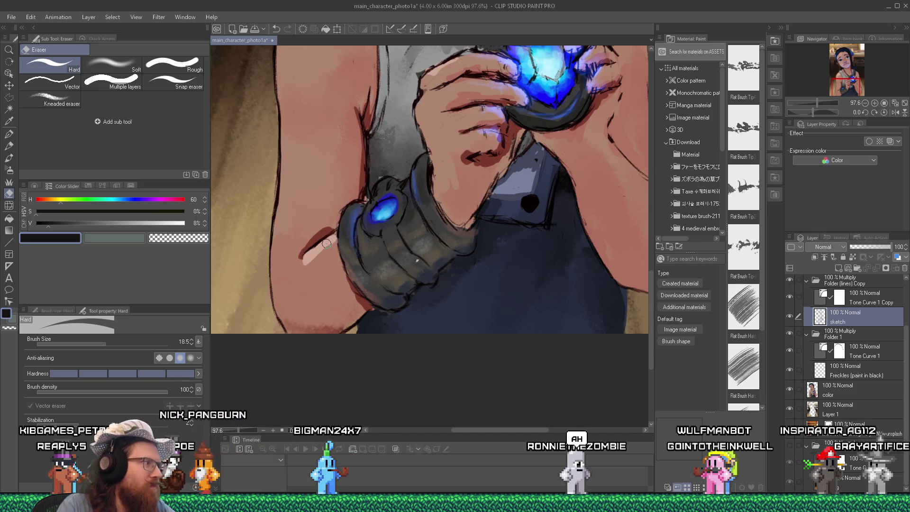
{"action": "key", "text": "p"}
{"action": "key", "text": "e"}
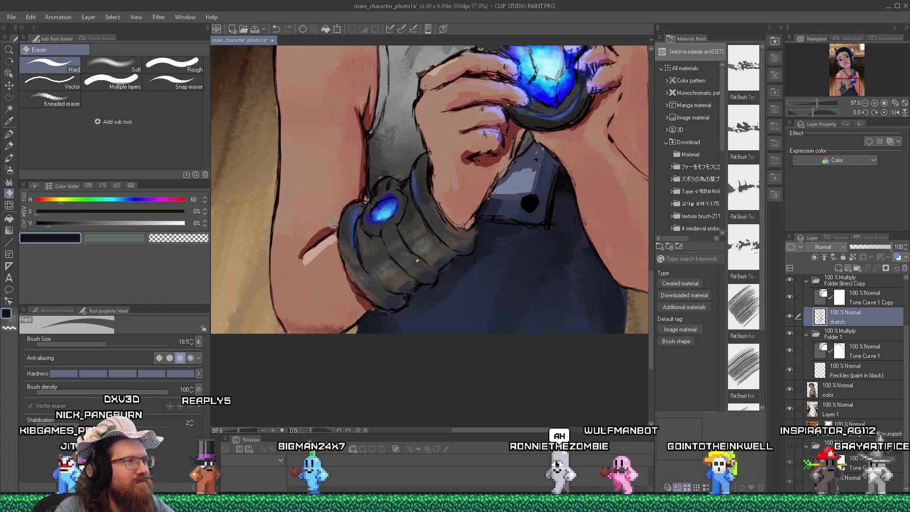
{"action": "key", "text": "p"}
{"action": "scroll", "coordinate": [312, 261], "scroll_direction": "down", "scroll_amount": 4}
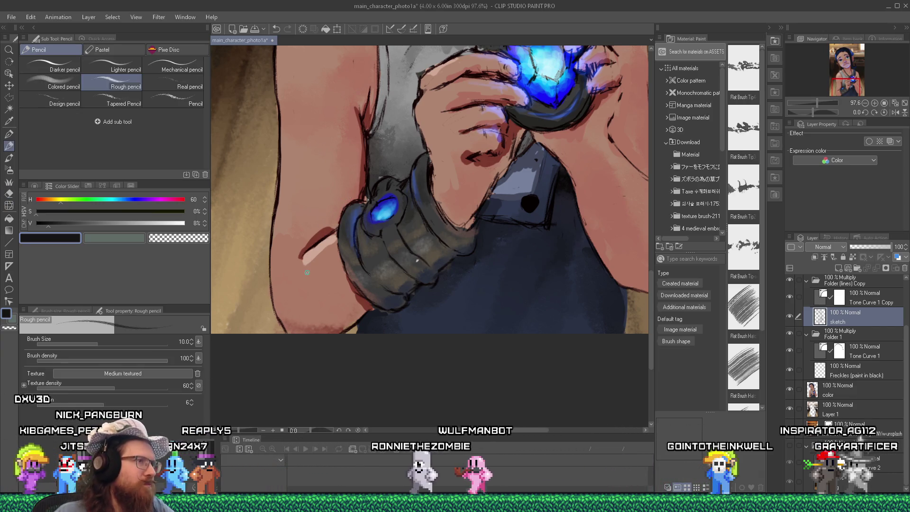
{"action": "scroll", "coordinate": [520, 137], "scroll_direction": "down", "scroll_amount": 2}
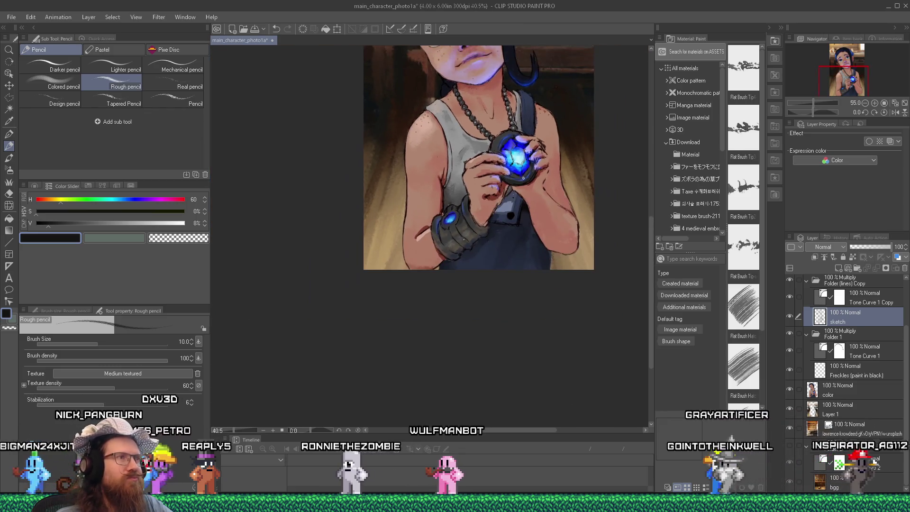
Zoom into the face and erase and redraw sketch lines around the eyes.
{"action": "left_click_drag", "start_coordinate": [650, 292], "coordinate": [654, 248]}
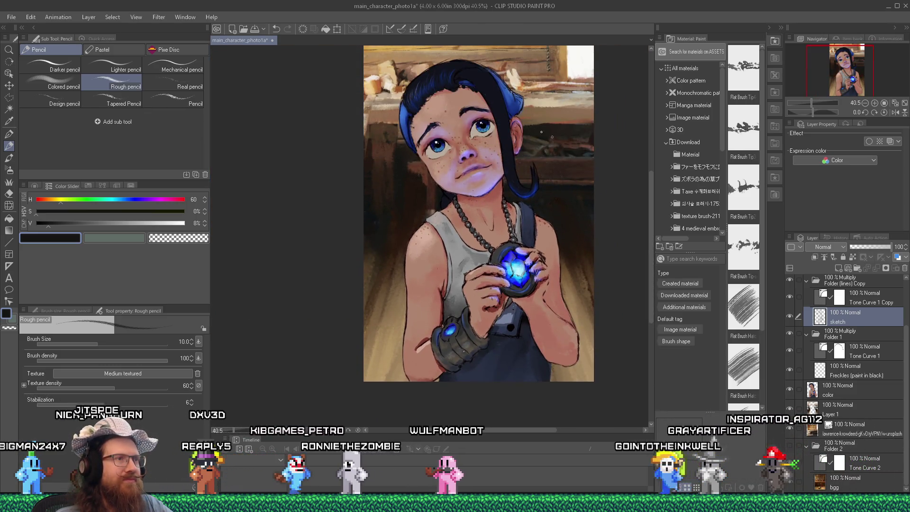
{"action": "scroll", "coordinate": [525, 111], "scroll_direction": "up", "scroll_amount": 1}
{"action": "scroll", "coordinate": [522, 113], "scroll_direction": "up", "scroll_amount": 3}
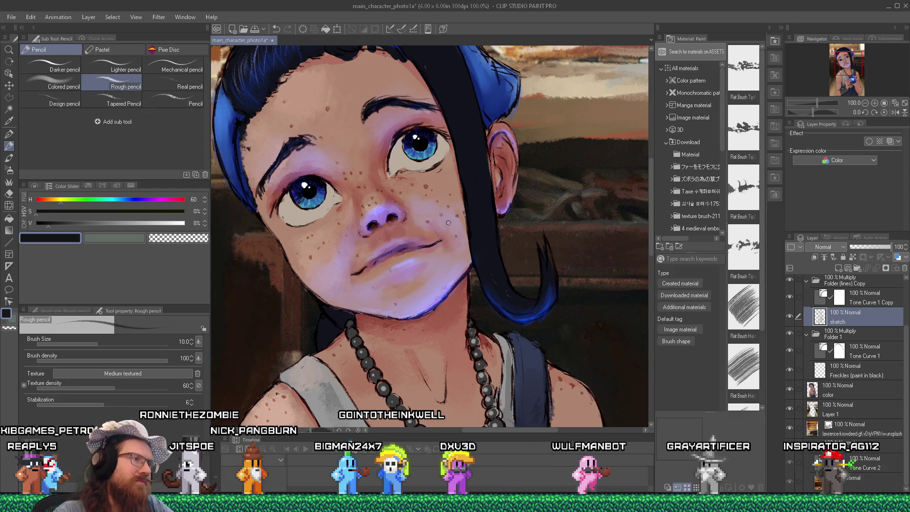
{"action": "key", "text": "e"}
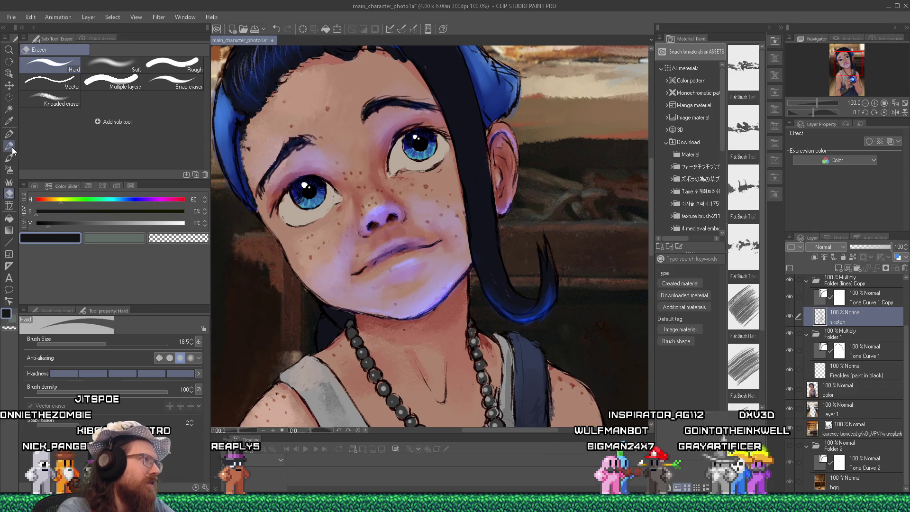
{"action": "left_click", "coordinate": [10, 147]}
{"action": "key", "text": "e"}
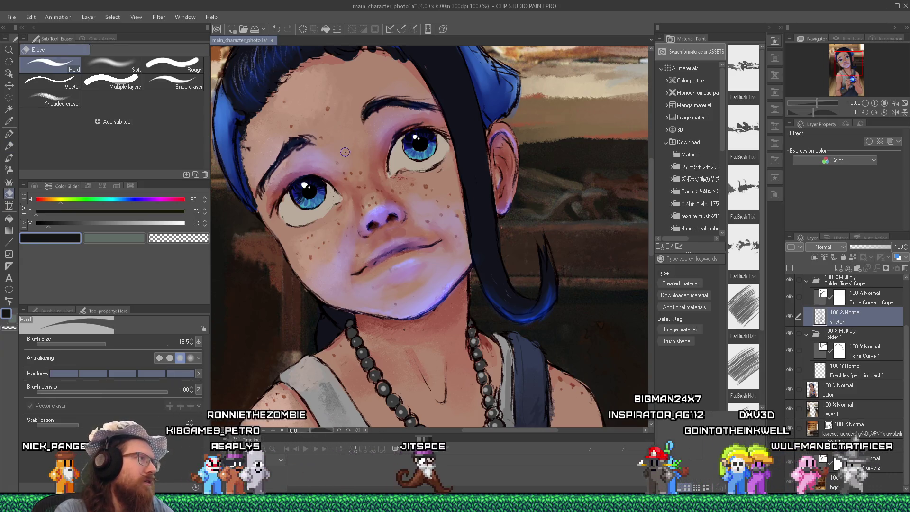
{"action": "key", "text": "p"}
{"action": "key", "text": "e"}
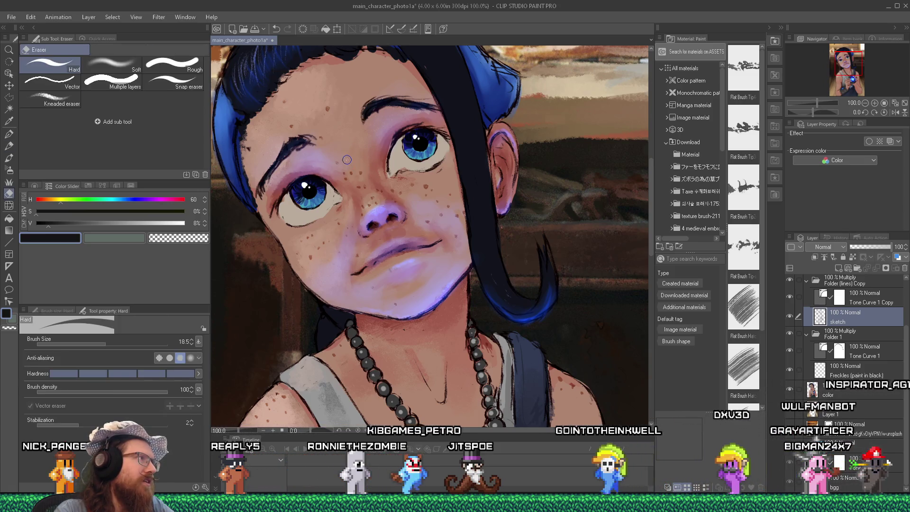
{"action": "key", "text": "p"}
{"action": "key", "text": "e"}
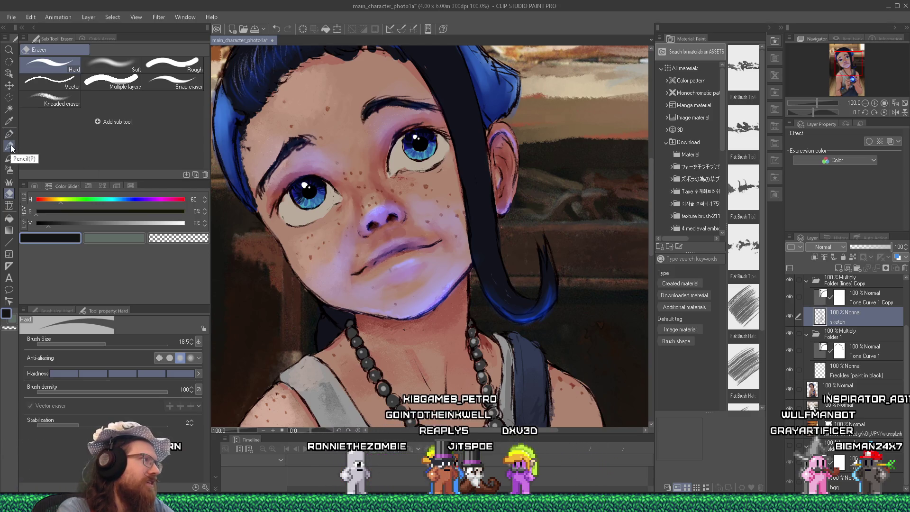
{"action": "left_click", "coordinate": [10, 147]}
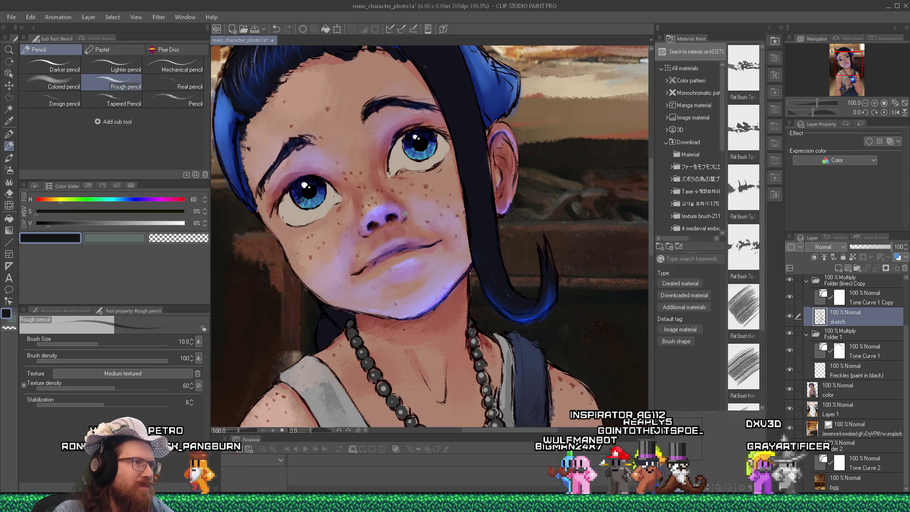
Fit the whole illustration in view, erase stray sketch lines and redraw the face outlines.
{"action": "key", "text": "ctrl+0"}
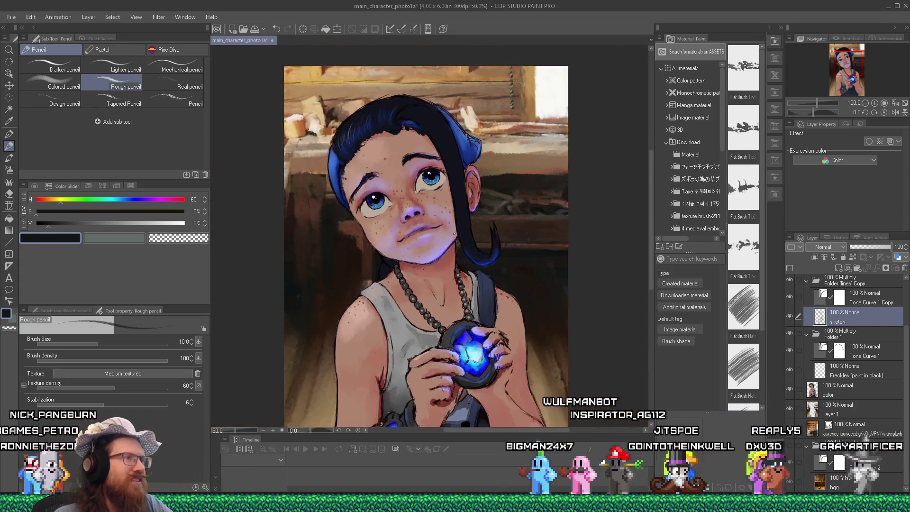
{"action": "scroll", "coordinate": [440, 146], "scroll_direction": "up", "scroll_amount": 3}
{"action": "scroll", "coordinate": [441, 147], "scroll_direction": "up", "scroll_amount": 1}
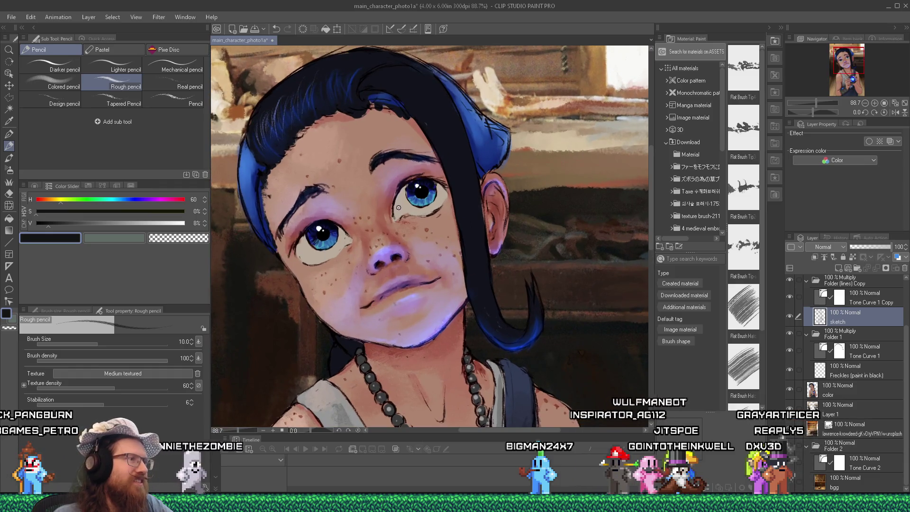
{"action": "scroll", "coordinate": [399, 207], "scroll_direction": "up", "scroll_amount": 1}
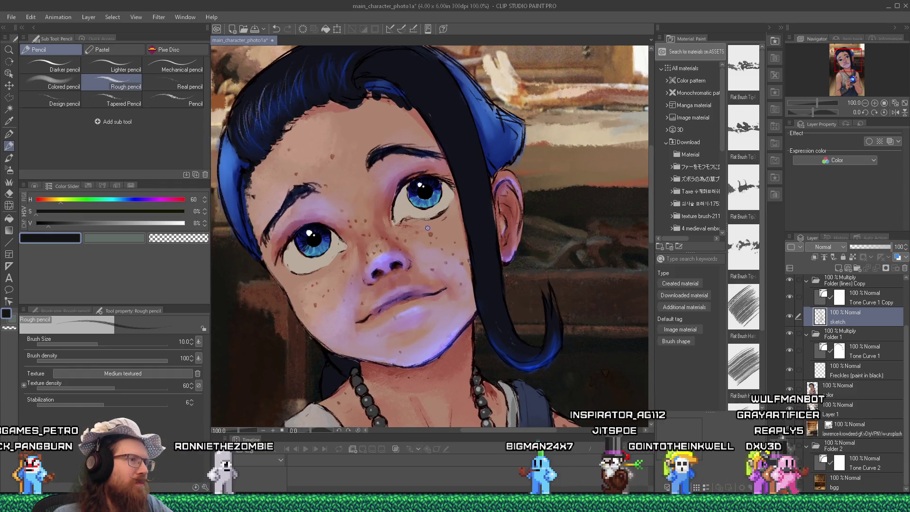
{"action": "scroll", "coordinate": [329, 217], "scroll_direction": "down", "scroll_amount": 1}
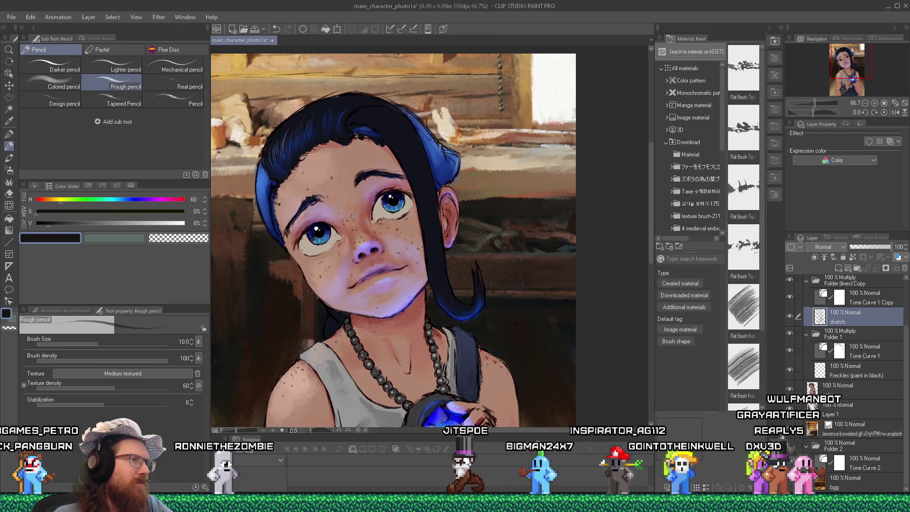
{"action": "scroll", "coordinate": [311, 240], "scroll_direction": "up", "scroll_amount": 3}
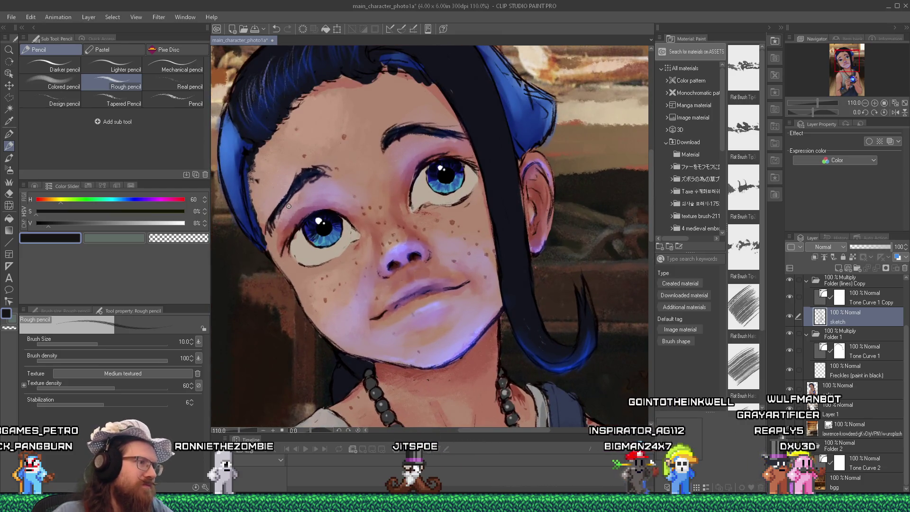
{"action": "key", "text": "e"}
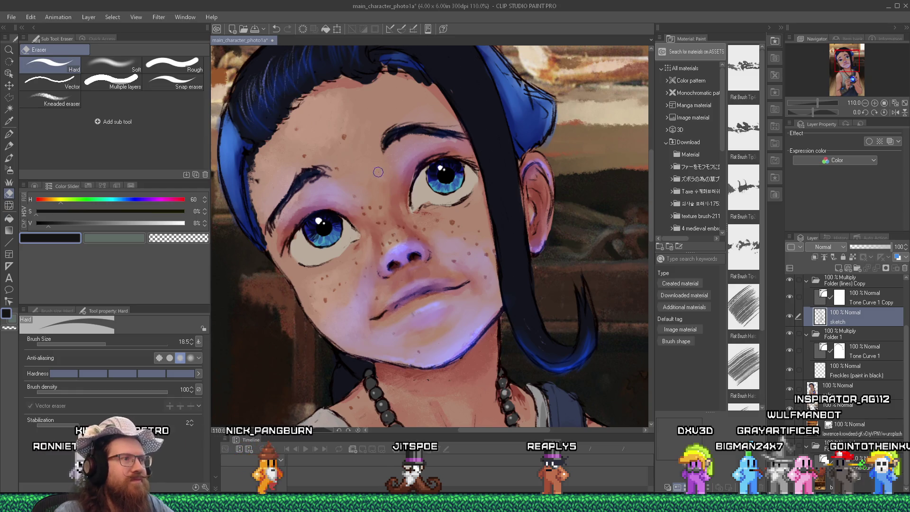
{"action": "key", "text": "p"}
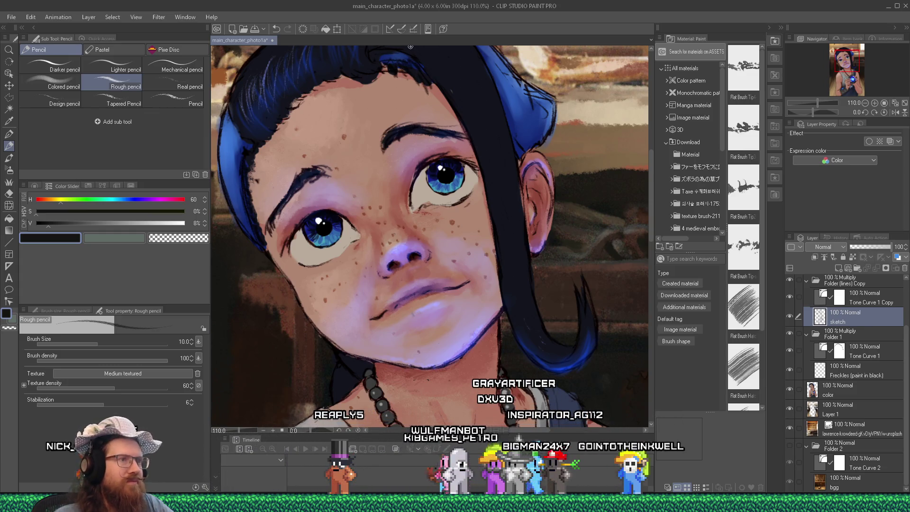
{"action": "scroll", "coordinate": [539, 191], "scroll_direction": "down", "scroll_amount": 5}
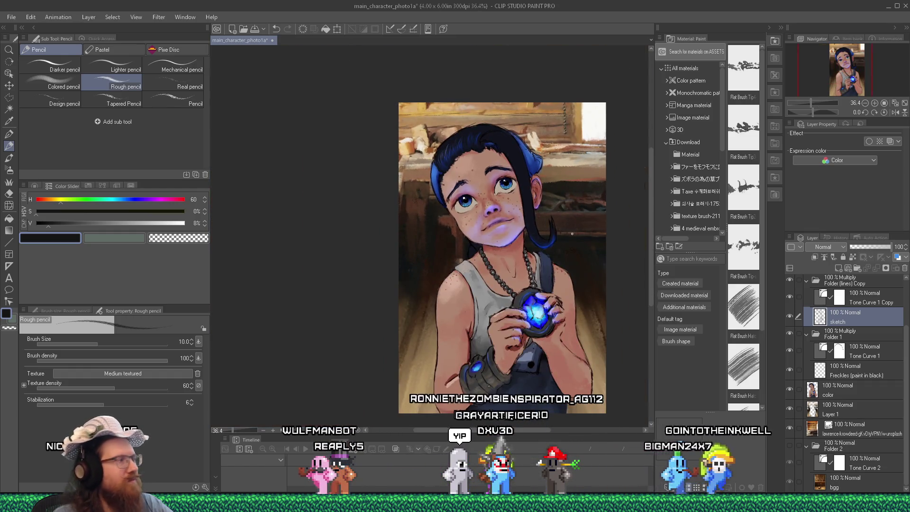
Clean up the line work around the hands, pendant and shirt, alternating pencil and eraser.
{"action": "scroll", "coordinate": [522, 360], "scroll_direction": "up", "scroll_amount": 4}
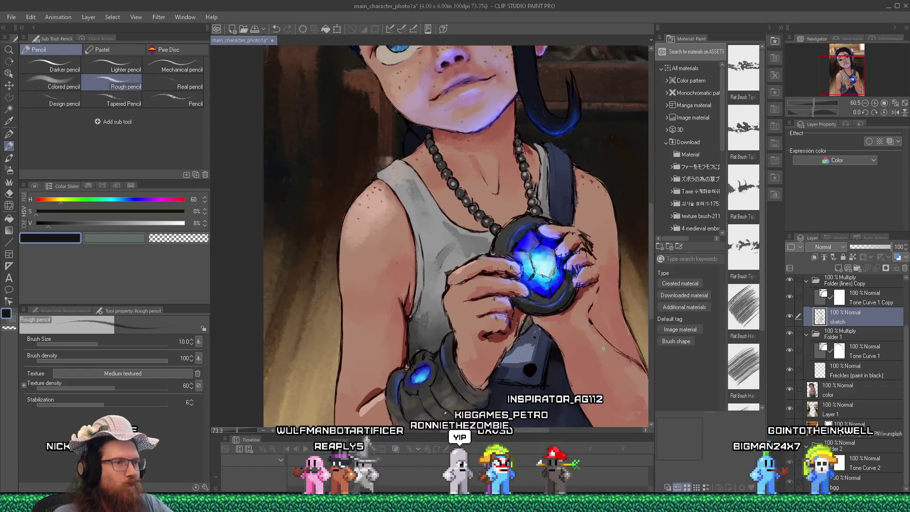
{"action": "scroll", "coordinate": [452, 255], "scroll_direction": "down", "scroll_amount": 4}
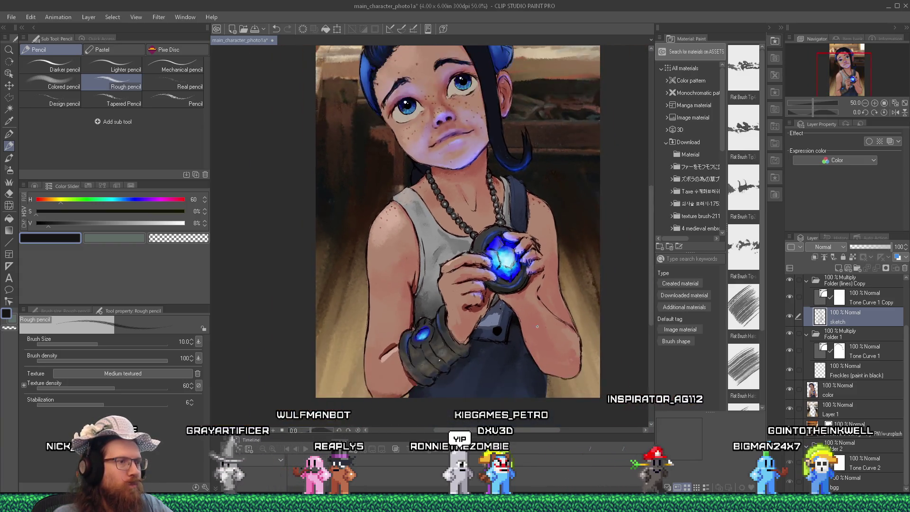
{"action": "scroll", "coordinate": [545, 330], "scroll_direction": "up", "scroll_amount": 3}
{"action": "left_click_drag", "start_coordinate": [545, 321], "coordinate": [487, 275]}
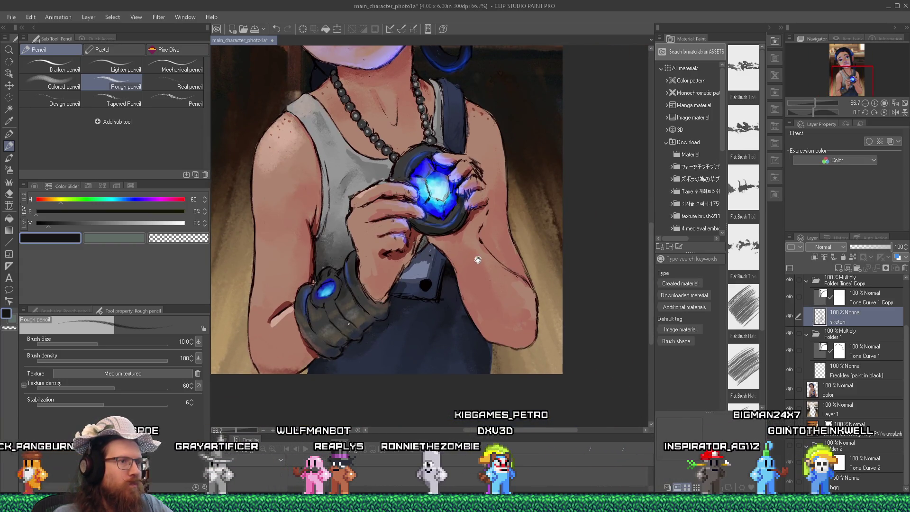
{"action": "scroll", "coordinate": [519, 273], "scroll_direction": "up", "scroll_amount": 2}
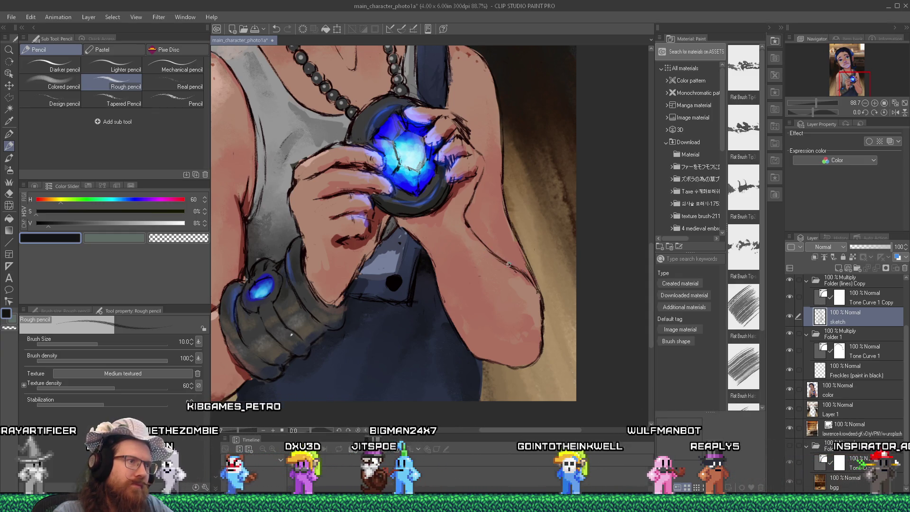
{"action": "key", "text": "e"}
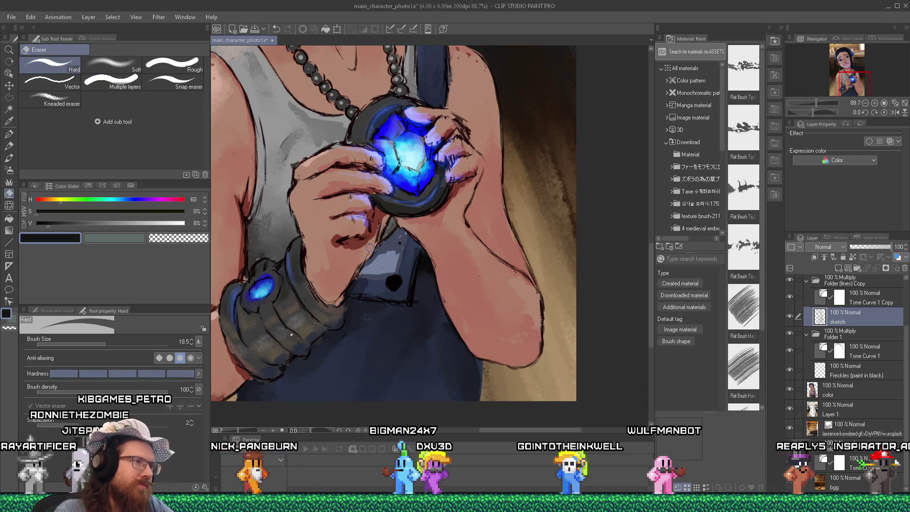
{"action": "key", "text": "p"}
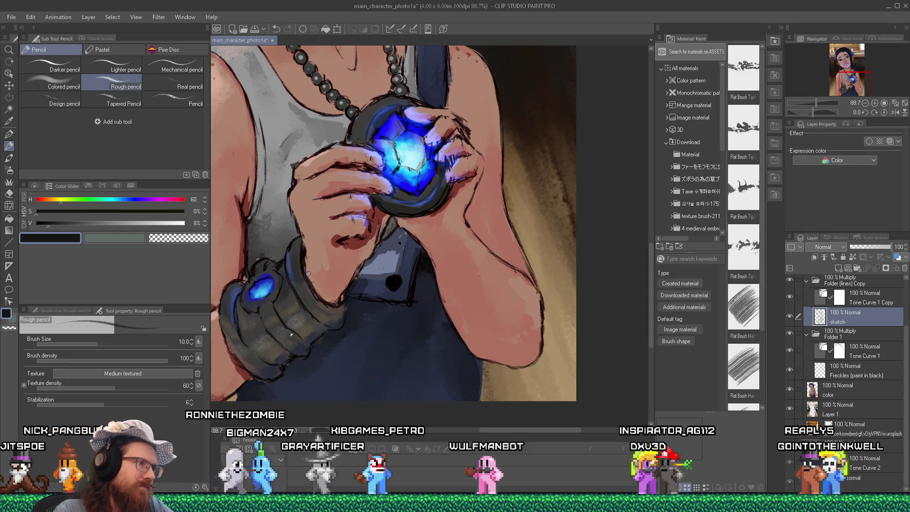
{"action": "key", "text": "e"}
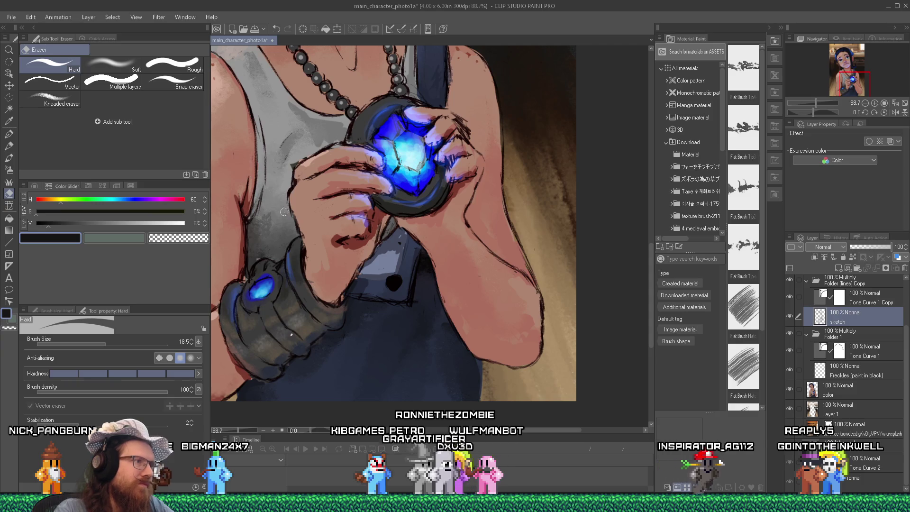
{"action": "key", "text": "p"}
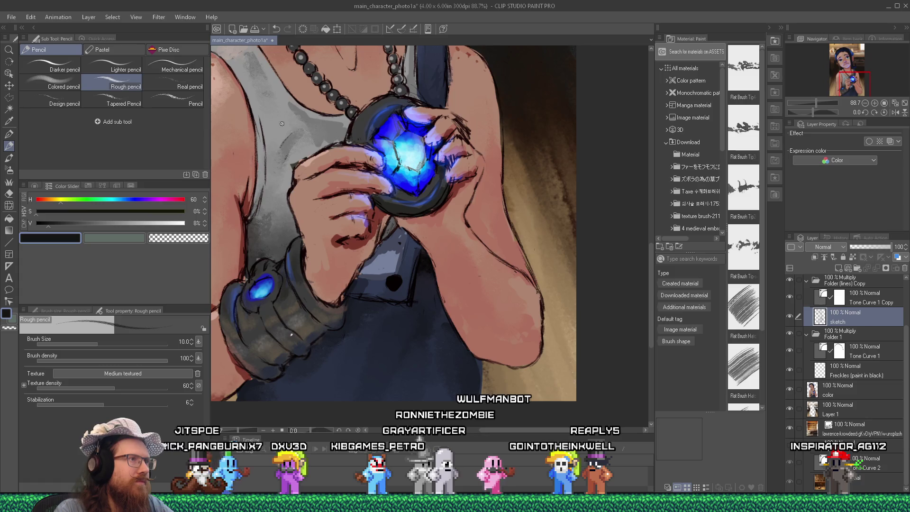
{"action": "key", "text": "e"}
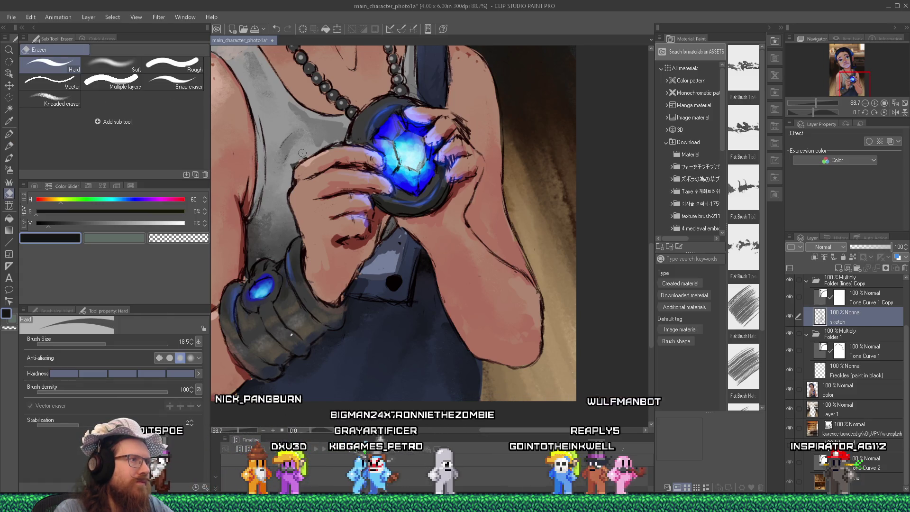
{"action": "key", "text": "p"}
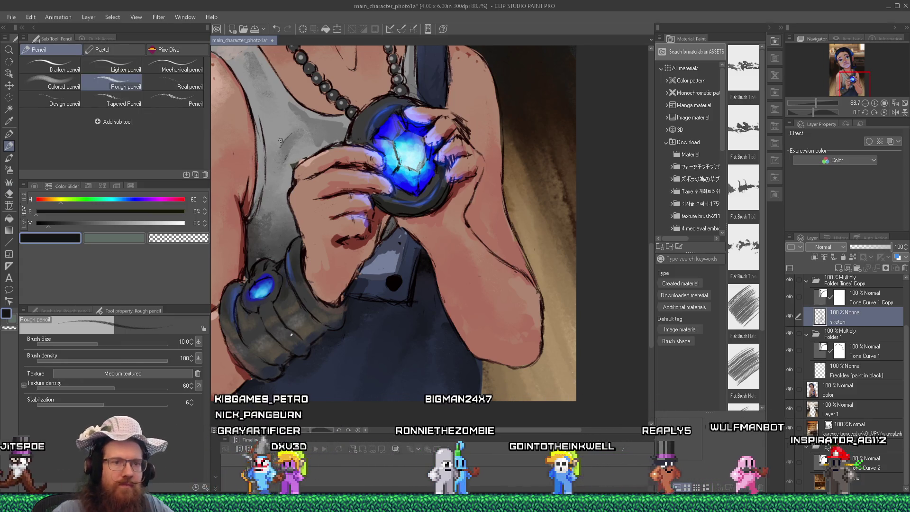
On the color layer, eyedrop the shirt grey, then a near-black from near the wrist.
{"action": "left_click", "coordinate": [827, 393]}
{"action": "left_click", "coordinate": [308, 154], "text": "alt"}
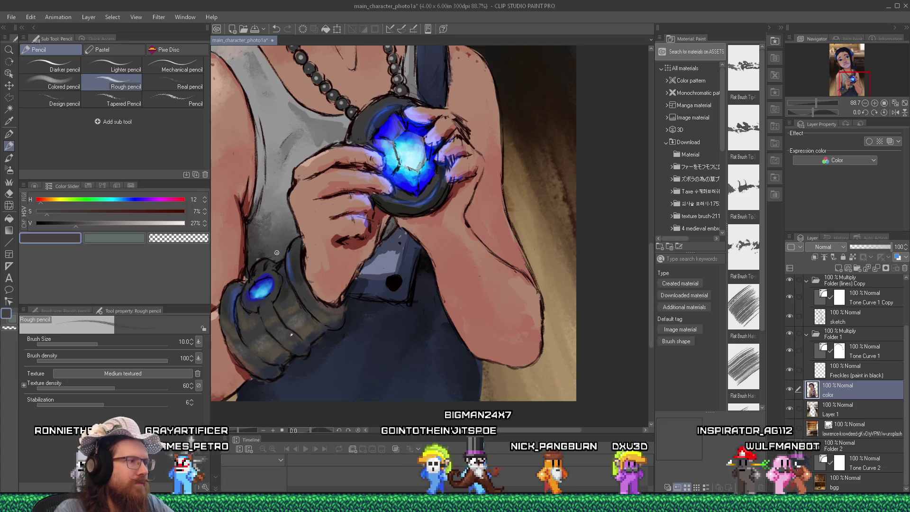
{"action": "left_click", "coordinate": [242, 270], "text": "alt"}
{"action": "left_click", "coordinate": [250, 266], "text": "alt"}
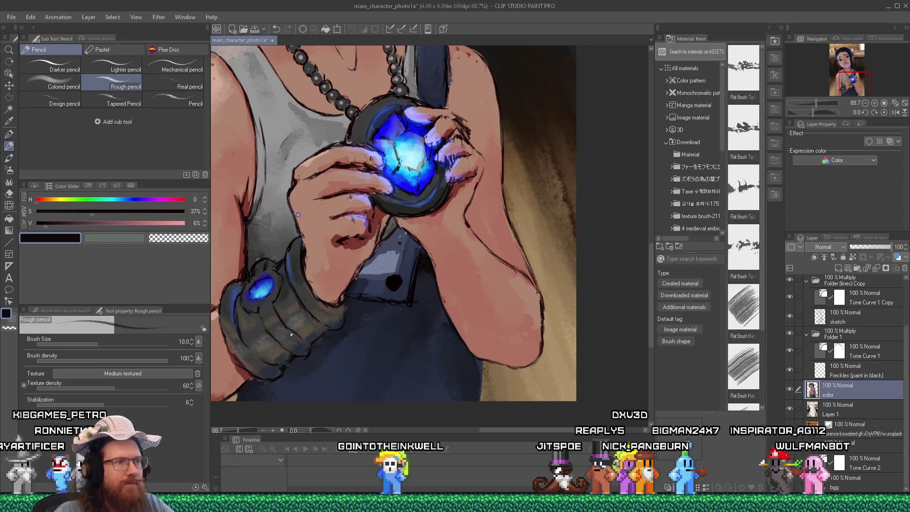
{"action": "scroll", "coordinate": [334, 273], "scroll_direction": "down", "scroll_amount": 5}
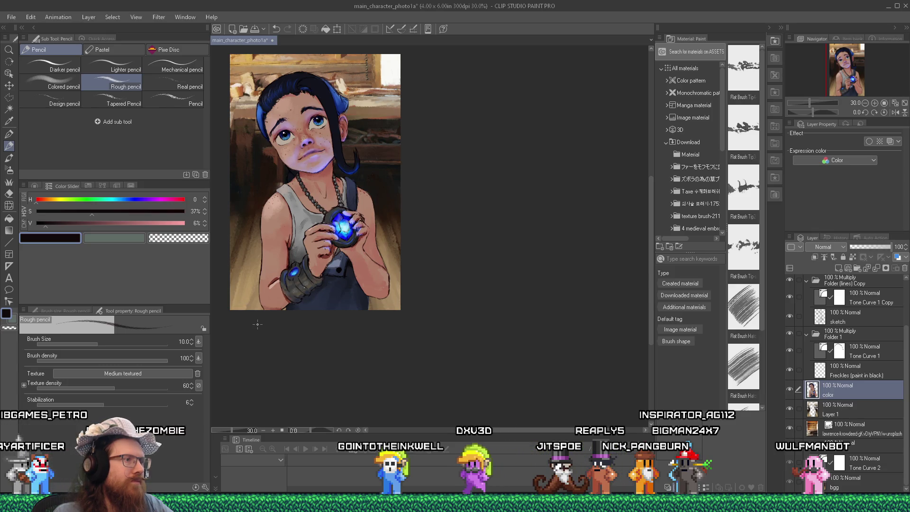
{"action": "scroll", "coordinate": [243, 303], "scroll_direction": "up", "scroll_amount": 3}
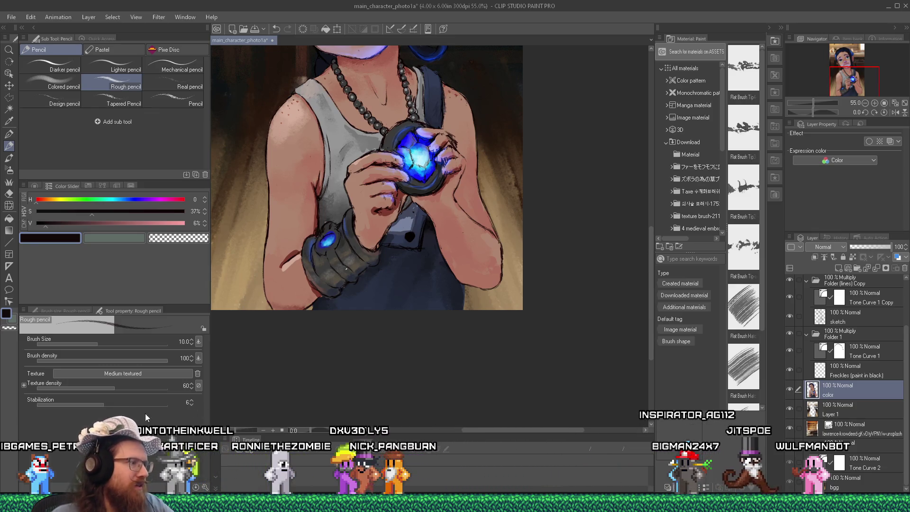
{"action": "left_click", "coordinate": [455, 503]}
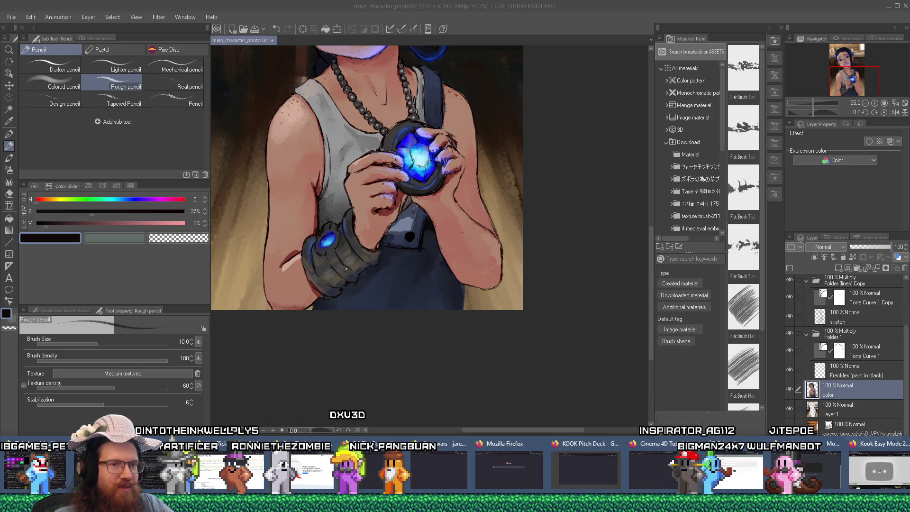
Search DuckDuckGo for 'silver bracelet' and show the image results.
{"action": "left_click", "coordinate": [823, 470]}
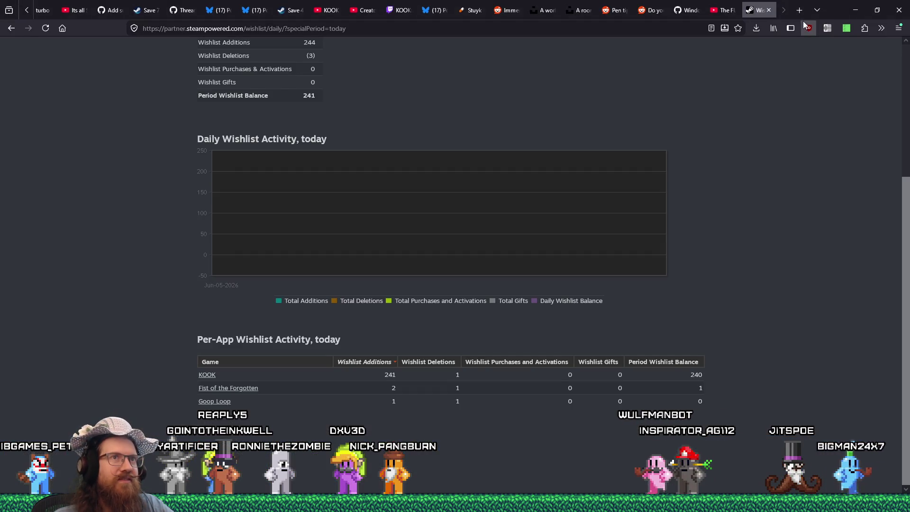
{"action": "left_click", "coordinate": [804, 15]}
{"action": "type", "text": "sil"}
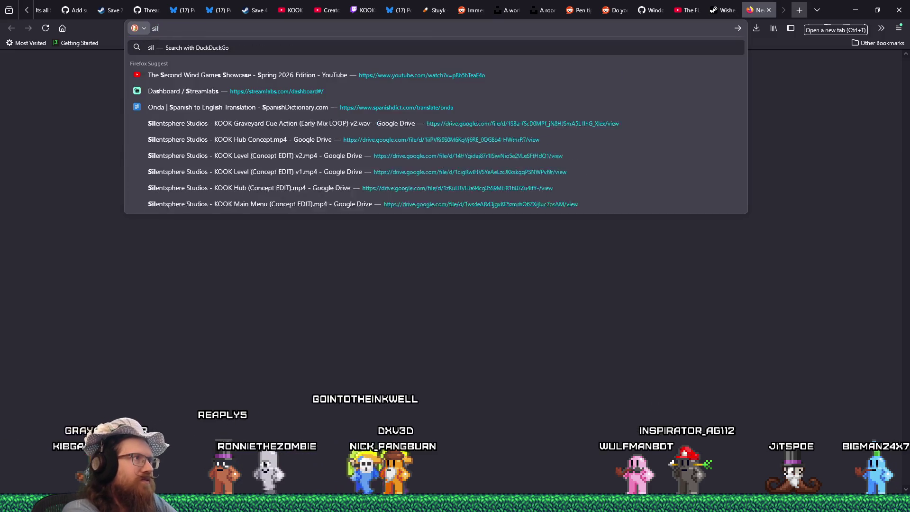
{"action": "type", "text": "ver bracelet"}
{"action": "key", "text": "Return"}
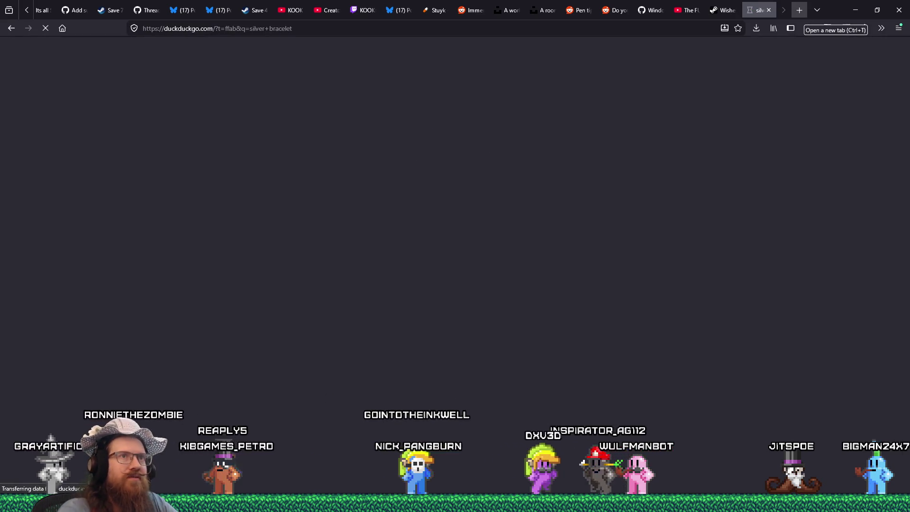
{"action": "left_click", "coordinate": [724, 10]}
{"action": "key", "text": "ctrl+w"}
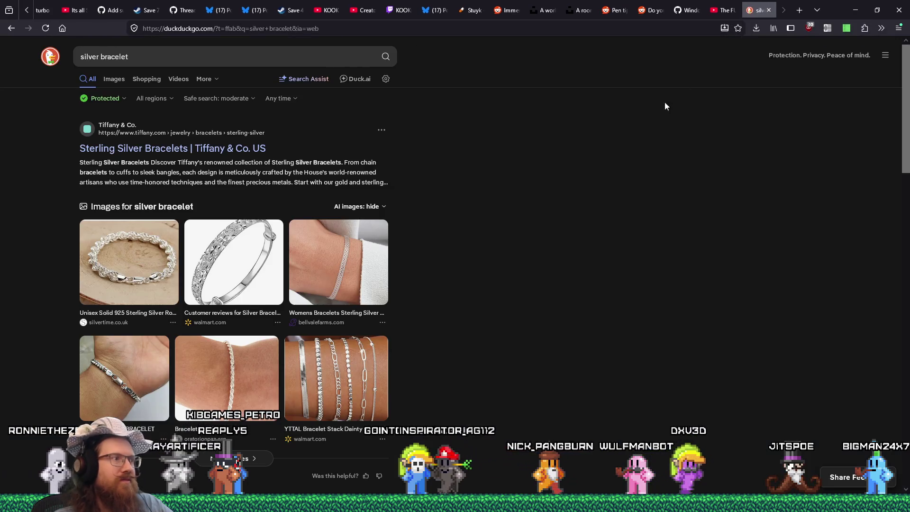
{"action": "left_click", "coordinate": [114, 80]}
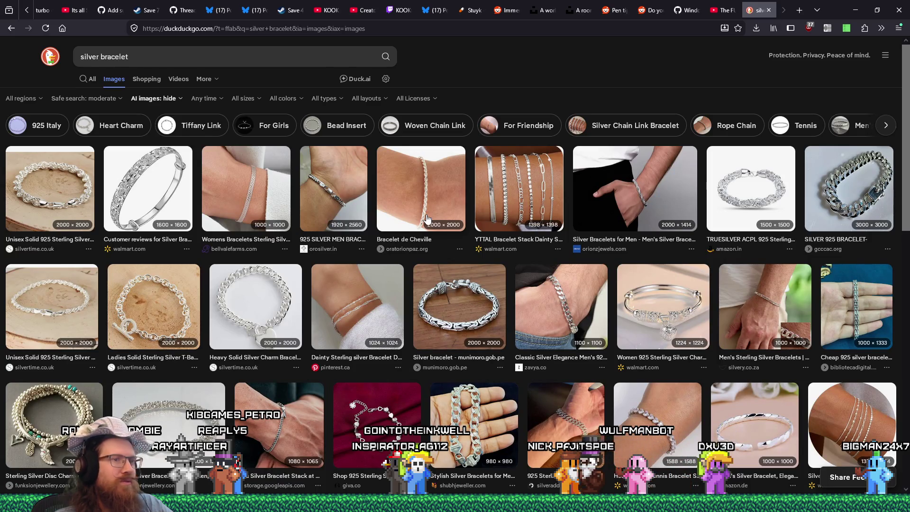
{"action": "scroll", "coordinate": [426, 218], "scroll_direction": "down", "scroll_amount": 4}
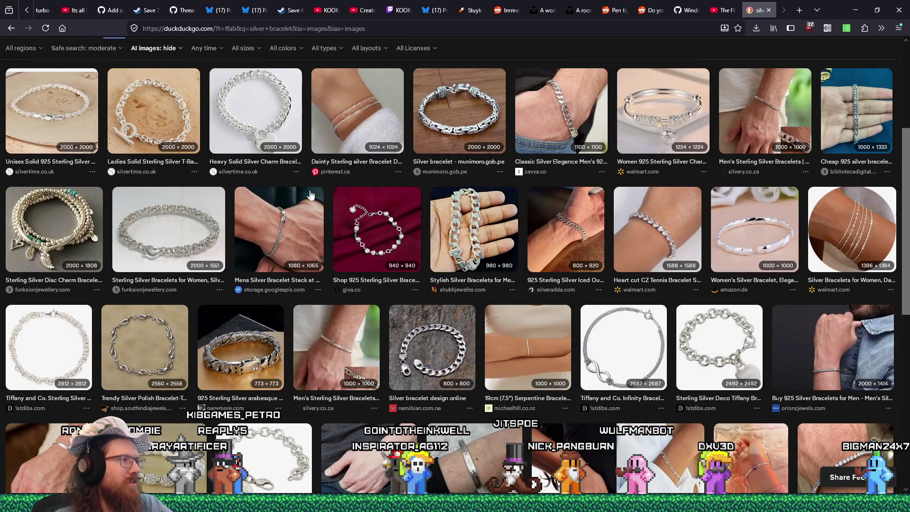
{"action": "scroll", "coordinate": [271, 242], "scroll_direction": "up", "scroll_amount": 4}
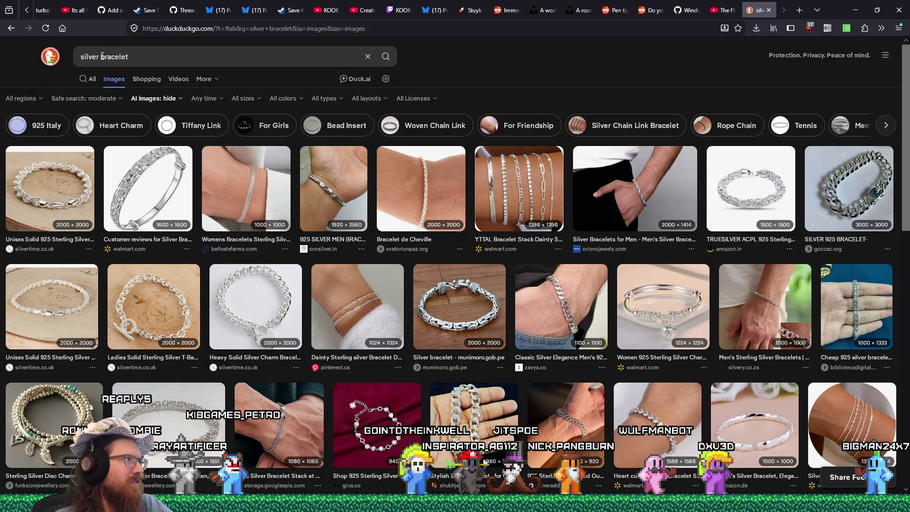
Narrow the search to 'solid silver bracelet', enlarge the men's cuff photo, and return to the painting.
{"action": "left_click", "coordinate": [102, 56]}
{"action": "type", "text": "solid"}
{"action": "key", "text": "Return"}
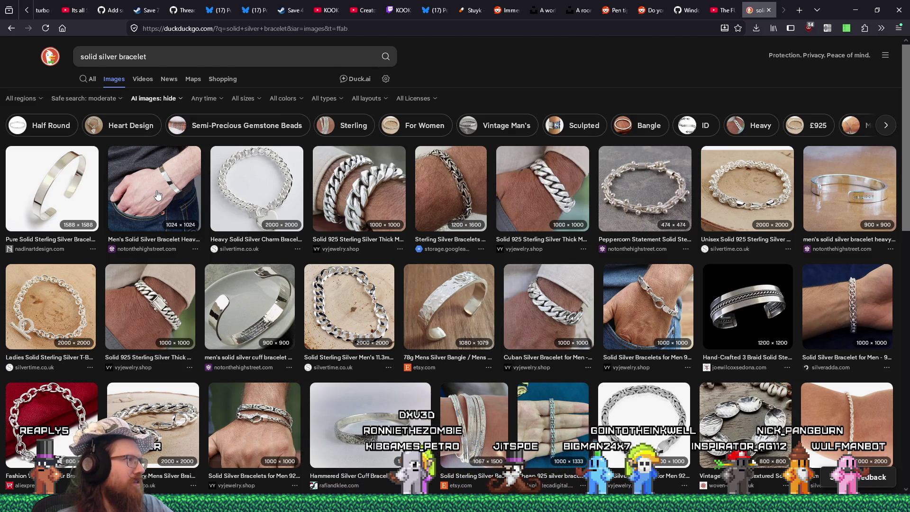
{"action": "left_click", "coordinate": [158, 195]}
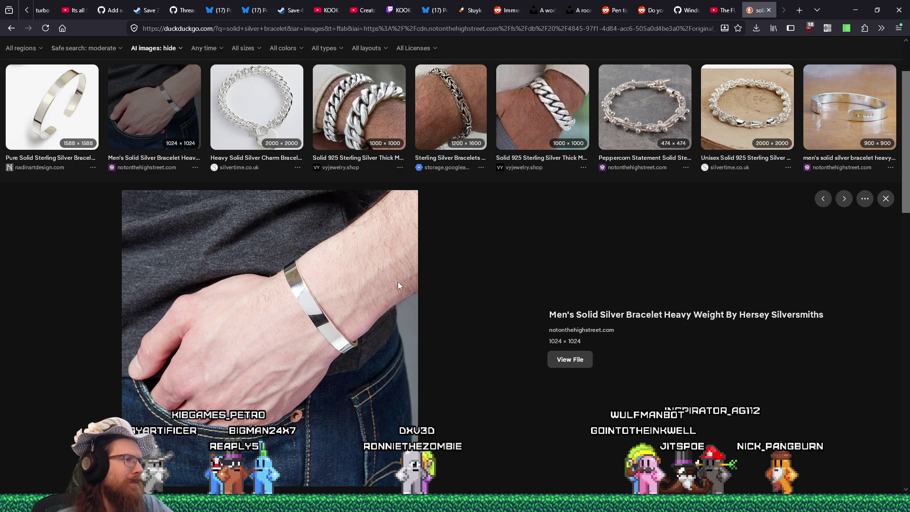
{"action": "key", "text": "alt"}
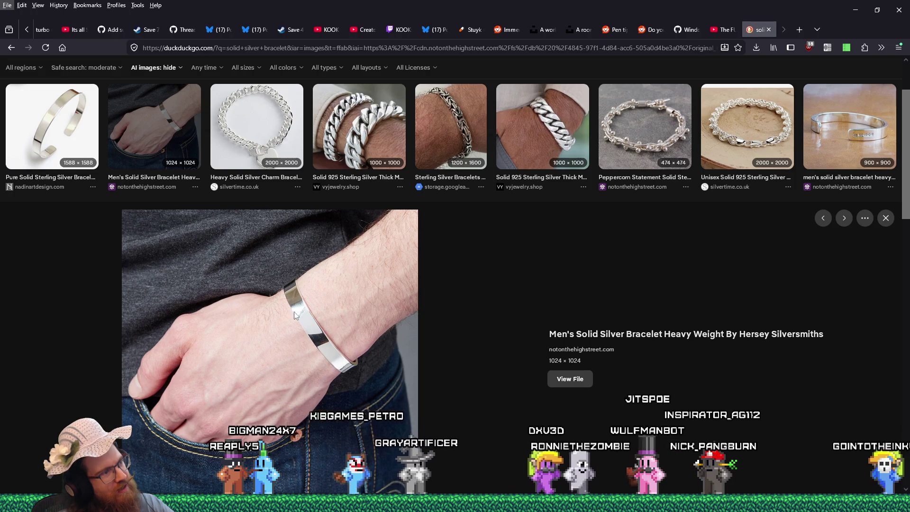
{"action": "key", "text": "alt+Tab"}
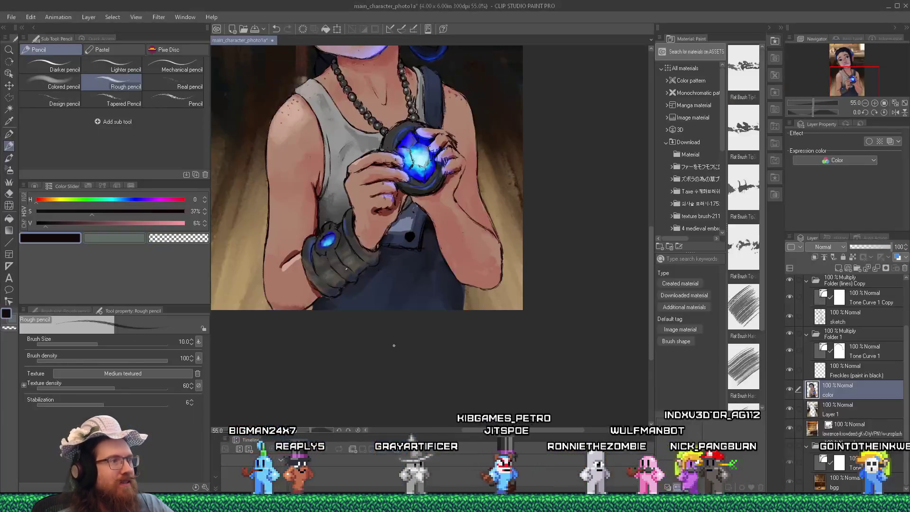
{"action": "key", "text": "alt+Tab"}
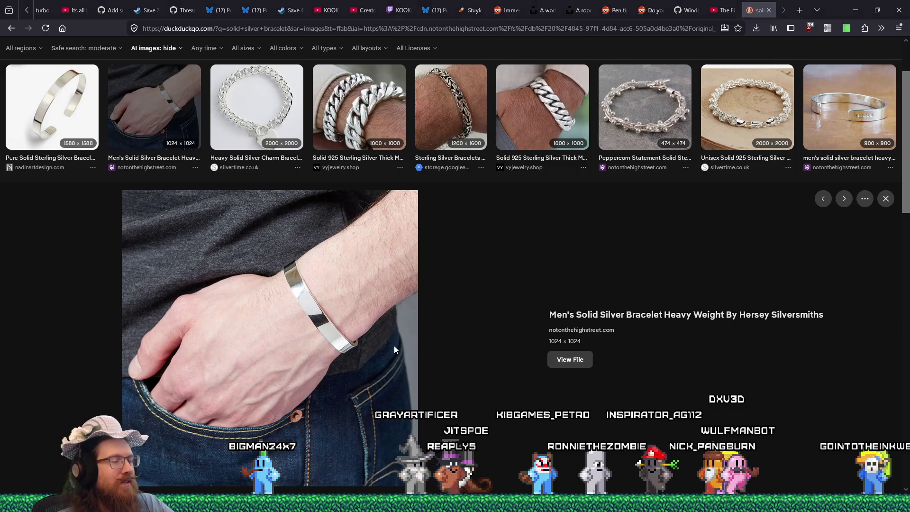
{"action": "key", "text": "alt+Tab"}
{"action": "scroll", "coordinate": [318, 265], "scroll_direction": "up", "scroll_amount": 5}
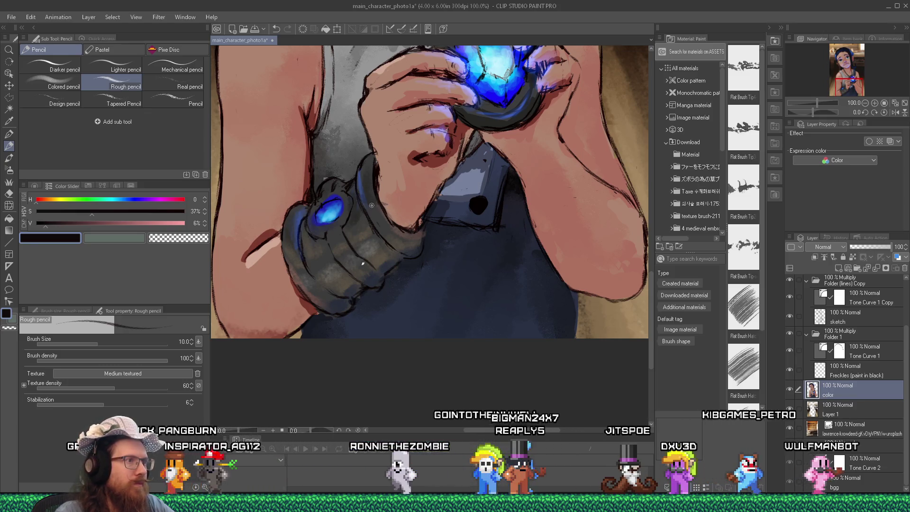
Sample the bracer's dark grey, darken it slightly, and compare with the silver reference.
{"action": "key", "text": "alt"}
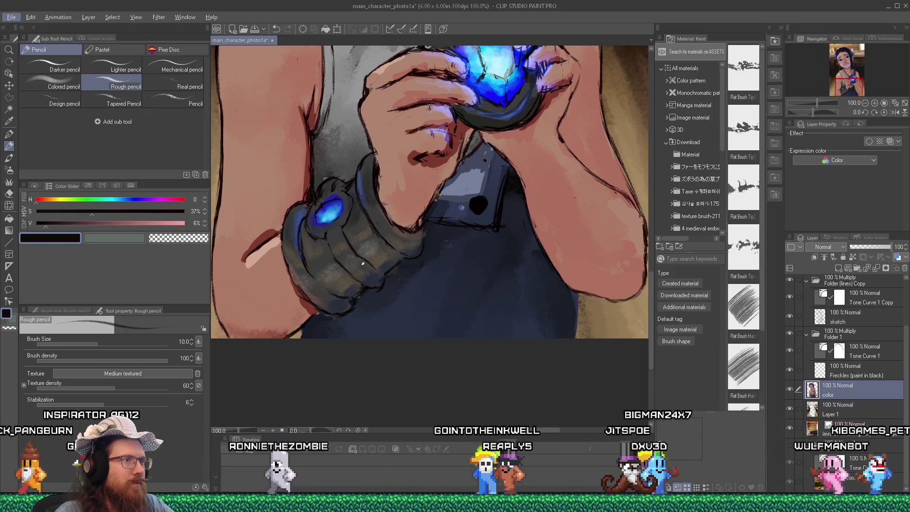
{"action": "left_click", "coordinate": [375, 199], "text": "alt"}
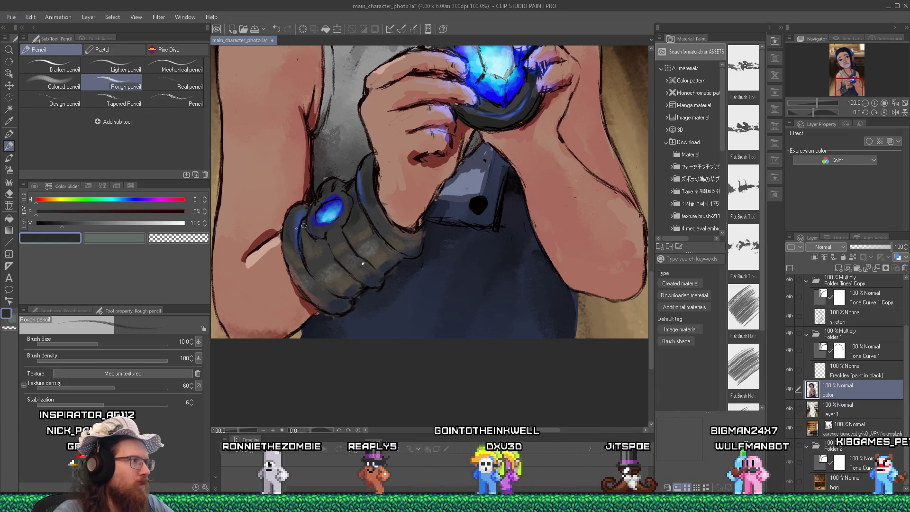
{"action": "left_click", "coordinate": [56, 226]}
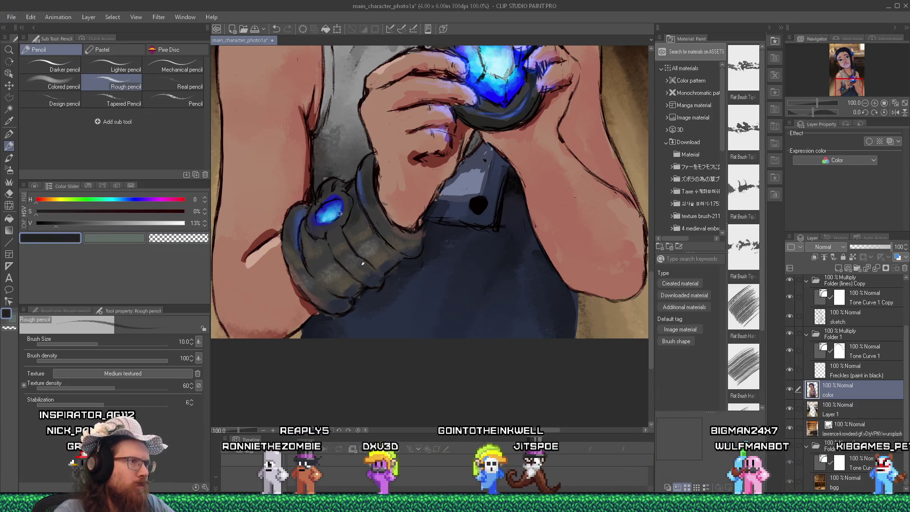
{"action": "key", "text": "alt+Tab"}
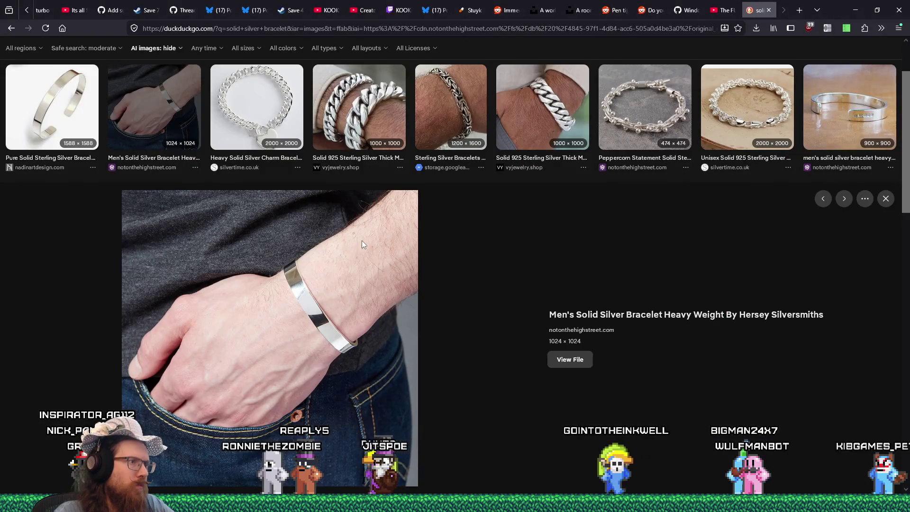
{"action": "key", "text": "alt+Tab"}
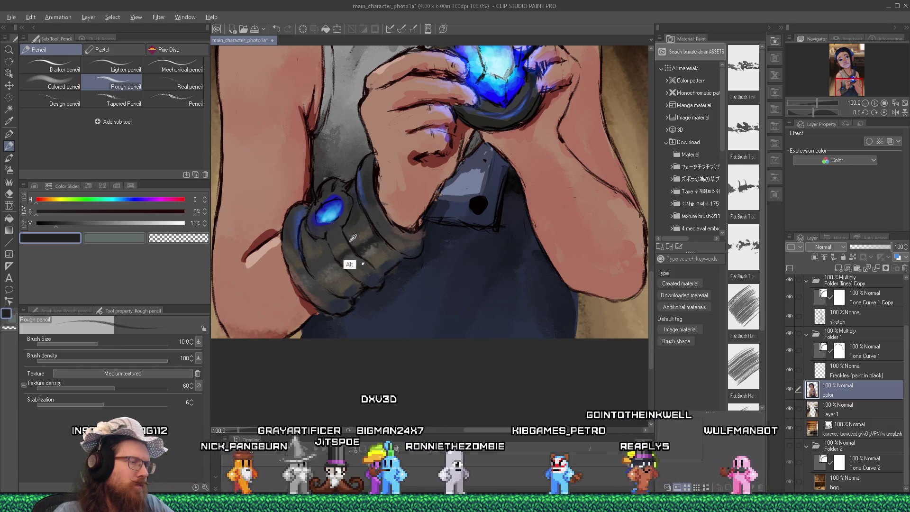
{"action": "key", "text": "alt+Tab"}
{"action": "key", "text": "alt+Tab"}
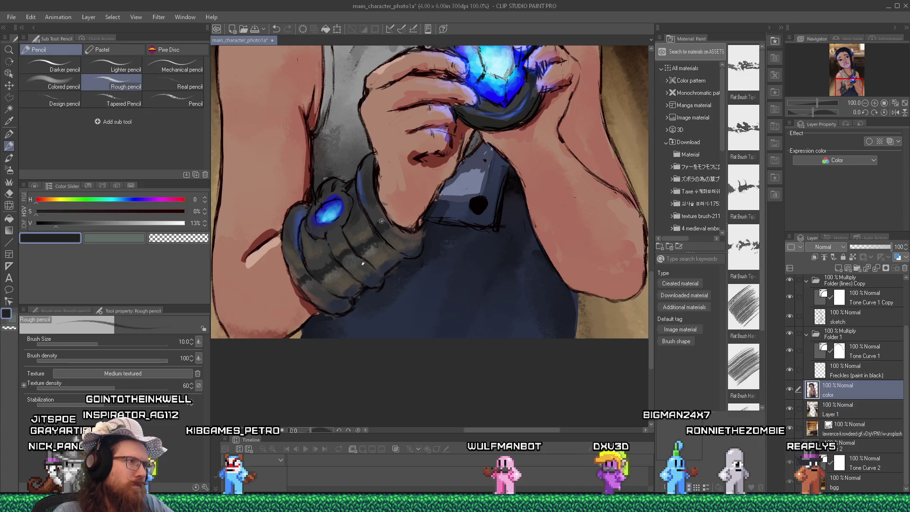
Paint highlight bands on the bracer with sampled mid and lighter greys, then check the reference.
{"action": "left_click", "coordinate": [364, 251], "text": "alt"}
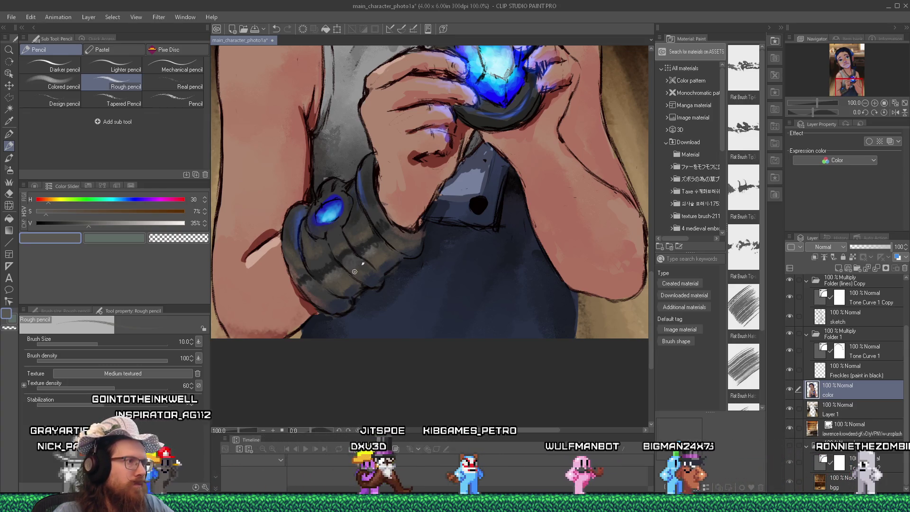
{"action": "left_click", "coordinate": [360, 243], "text": "alt"}
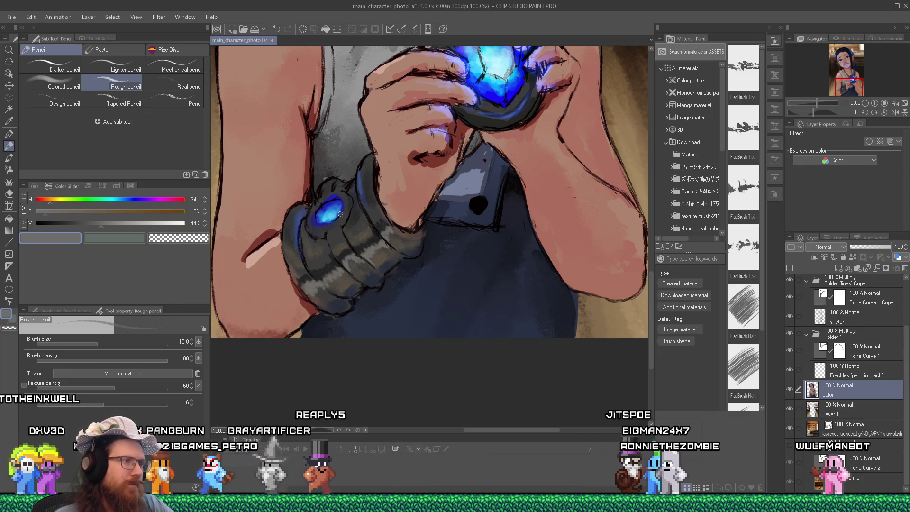
{"action": "scroll", "coordinate": [491, 230], "scroll_direction": "down", "scroll_amount": 3}
{"action": "scroll", "coordinate": [491, 230], "scroll_direction": "down", "scroll_amount": 3}
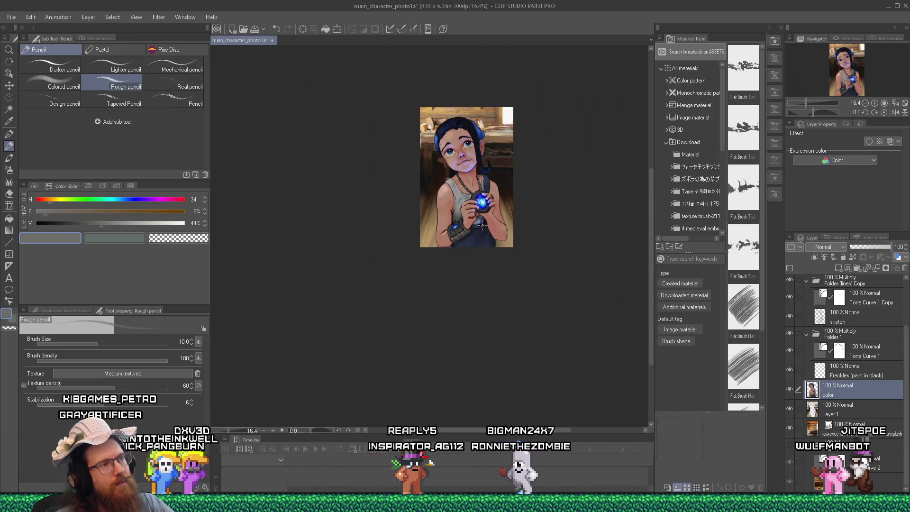
{"action": "scroll", "coordinate": [467, 222], "scroll_direction": "up", "scroll_amount": 1}
{"action": "scroll", "coordinate": [467, 222], "scroll_direction": "up", "scroll_amount": 5}
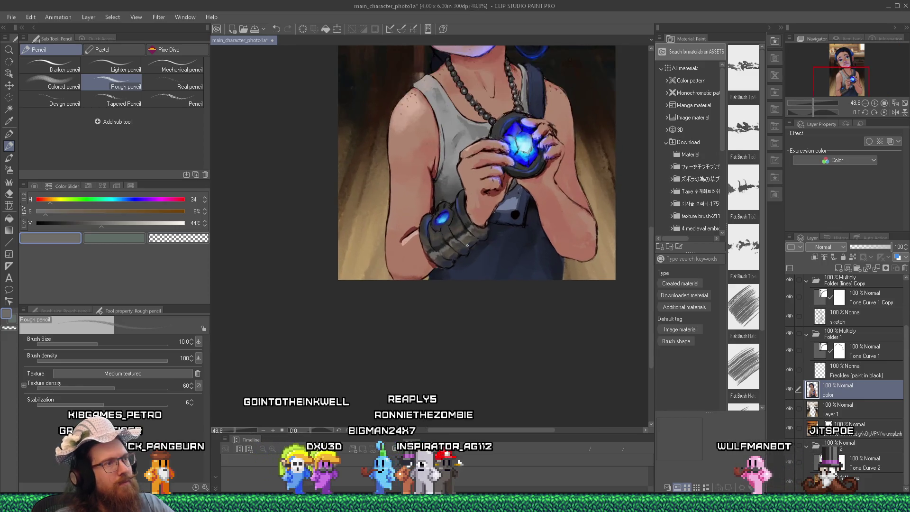
{"action": "key", "text": "alt+Tab"}
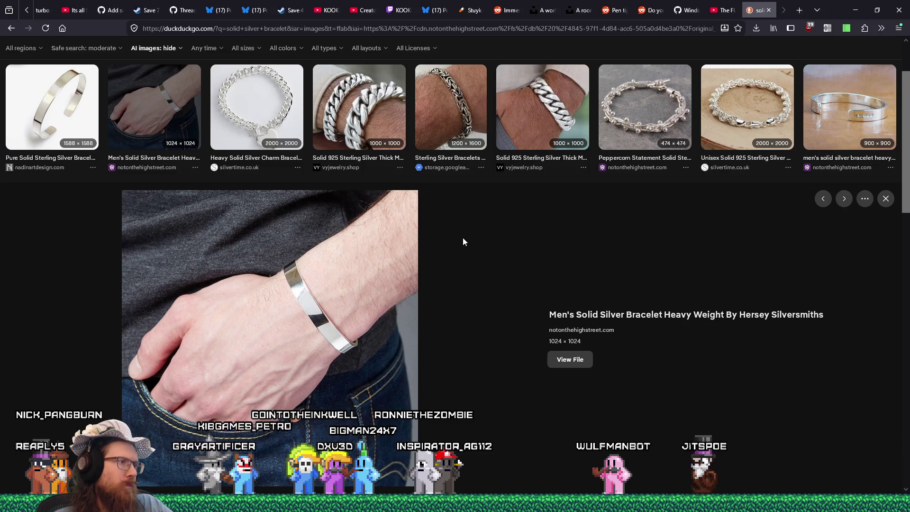
Go back to the painting and zoom in on the bracer.
{"action": "key", "text": "alt+Tab"}
{"action": "scroll", "coordinate": [441, 181], "scroll_direction": "up", "scroll_amount": 2}
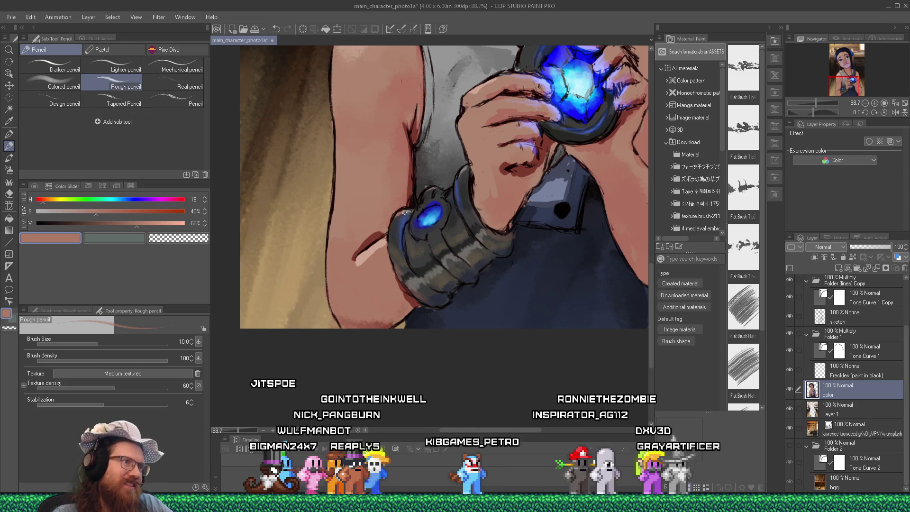
Shade the bracer with its sampled dark grey and a lighter warm grey, comparing against the reference.
{"action": "scroll", "coordinate": [406, 218], "scroll_direction": "down", "scroll_amount": 4}
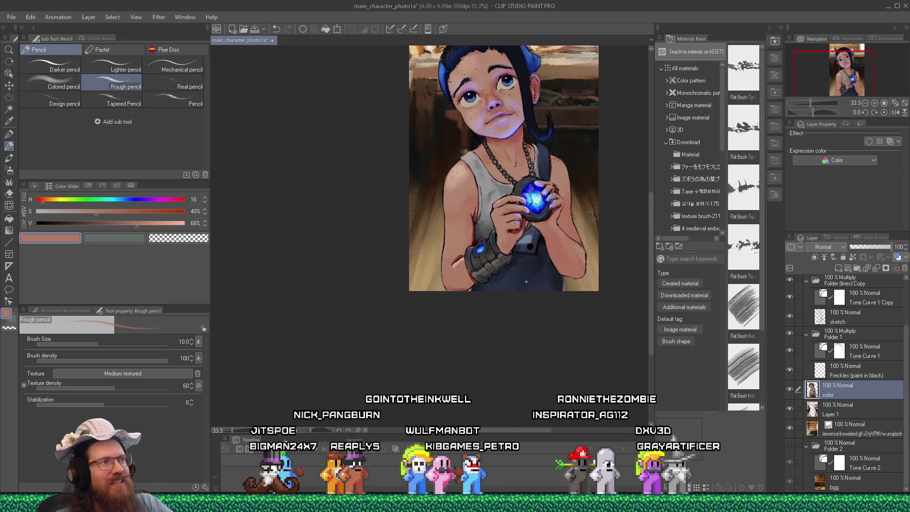
{"action": "scroll", "coordinate": [470, 247], "scroll_direction": "up", "scroll_amount": 5}
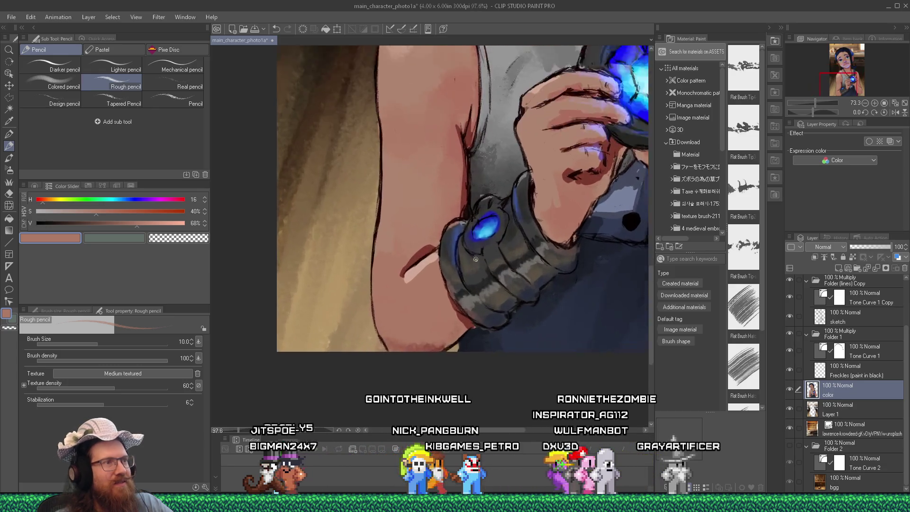
{"action": "scroll", "coordinate": [466, 243], "scroll_direction": "up", "scroll_amount": 1}
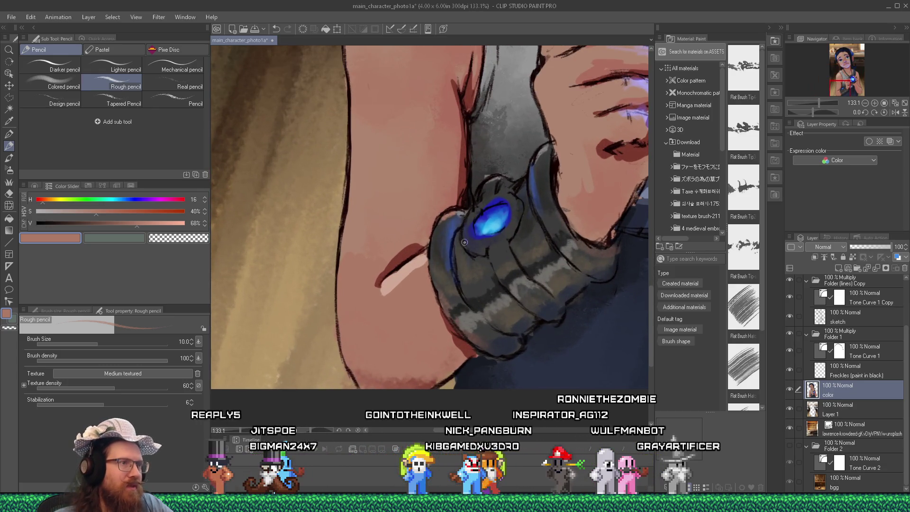
{"action": "left_click", "coordinate": [446, 211], "text": "alt"}
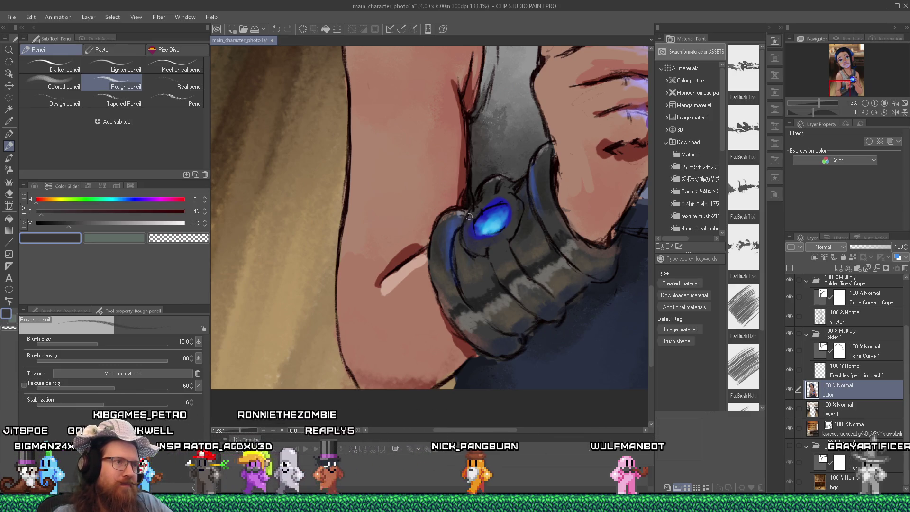
{"action": "left_click", "coordinate": [569, 248], "text": "alt"}
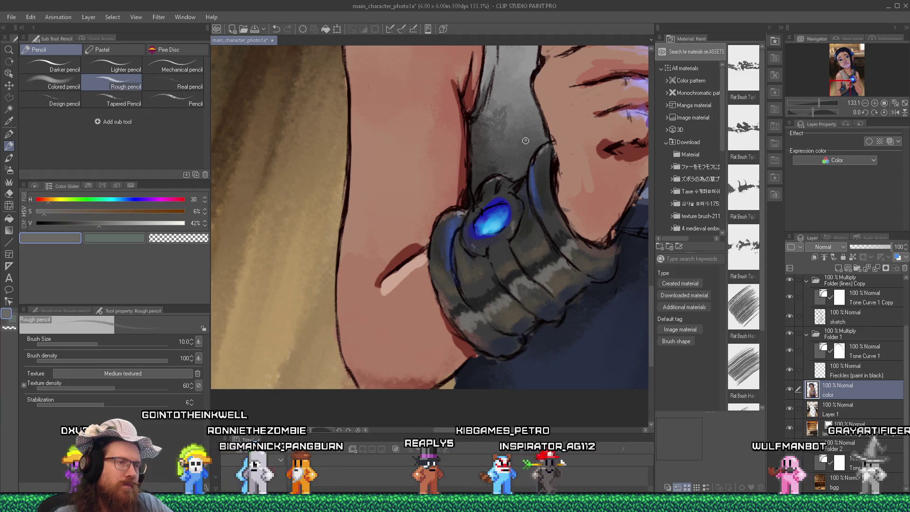
{"action": "scroll", "coordinate": [525, 140], "scroll_direction": "down", "scroll_amount": 6}
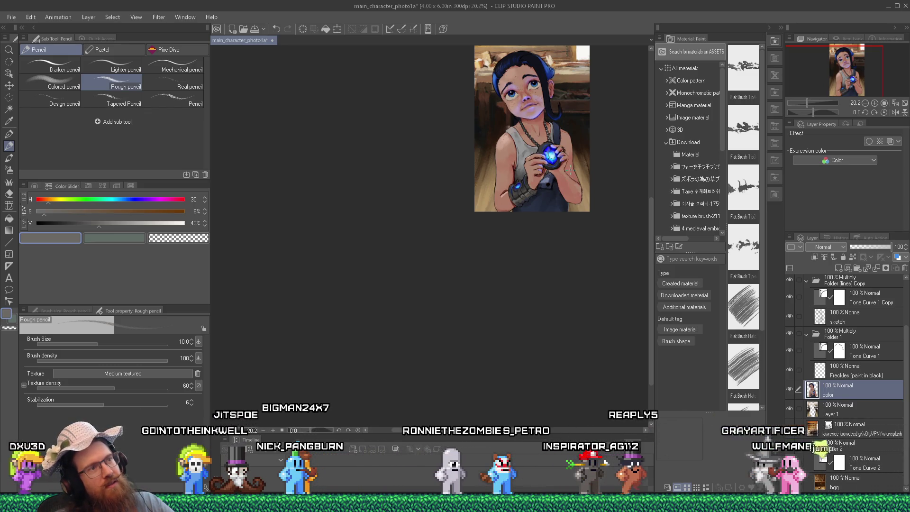
{"action": "key", "text": "alt+Tab"}
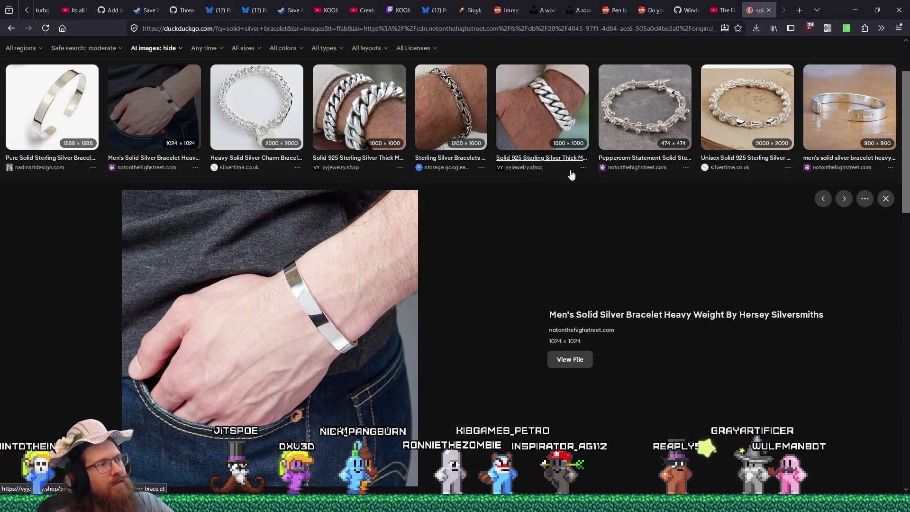
{"action": "key", "text": "alt+Tab"}
Add light grey highlights and near-black edges to the bracer, then type the eprojects\fotf\fotf path.
{"action": "scroll", "coordinate": [525, 198], "scroll_direction": "up", "scroll_amount": 4}
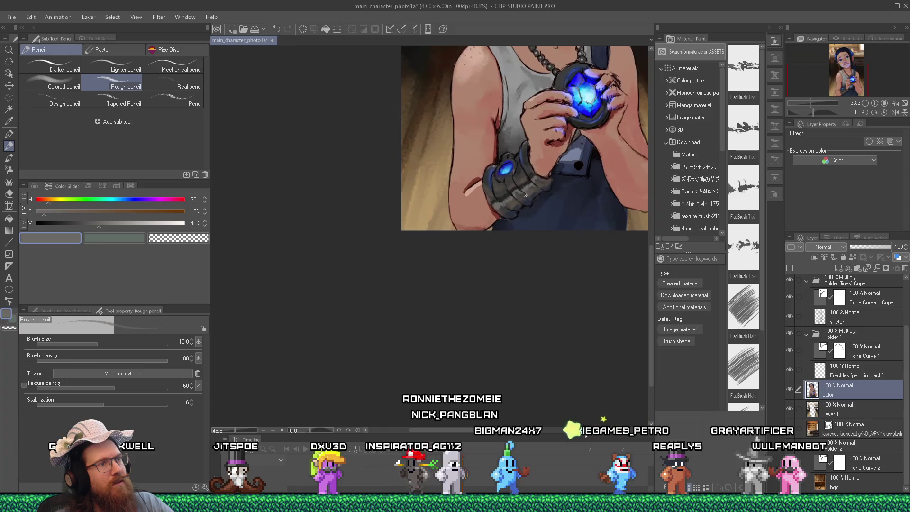
{"action": "scroll", "coordinate": [525, 198], "scroll_direction": "up", "scroll_amount": 5}
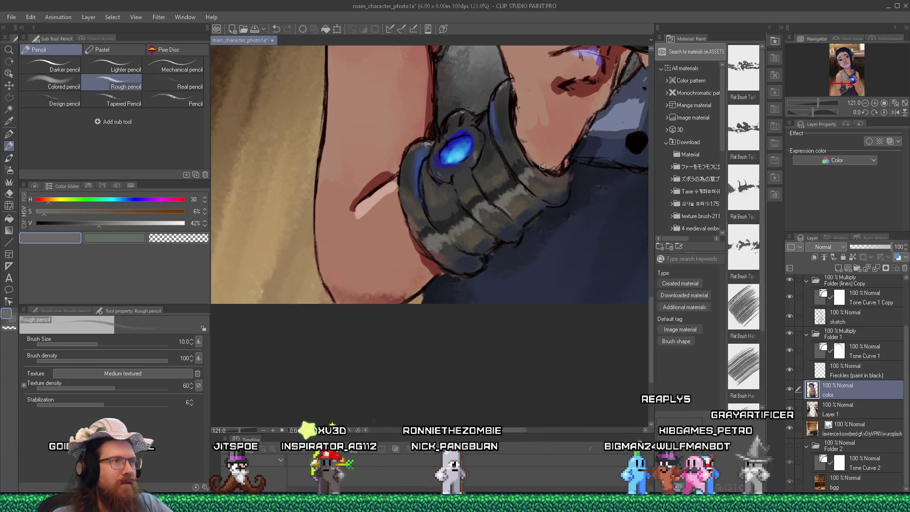
{"action": "left_click", "coordinate": [505, 199], "text": "alt"}
{"action": "left_click", "coordinate": [506, 190], "text": "alt"}
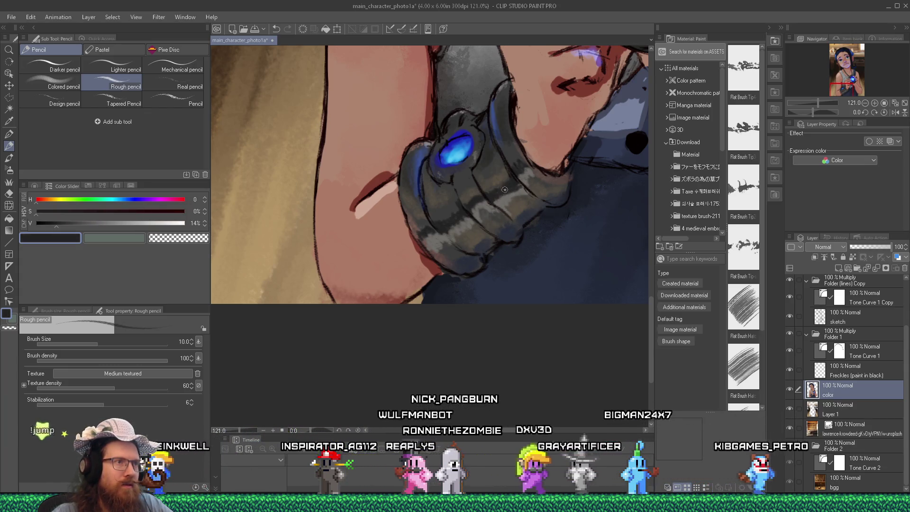
{"action": "left_click", "coordinate": [441, 231], "text": "alt"}
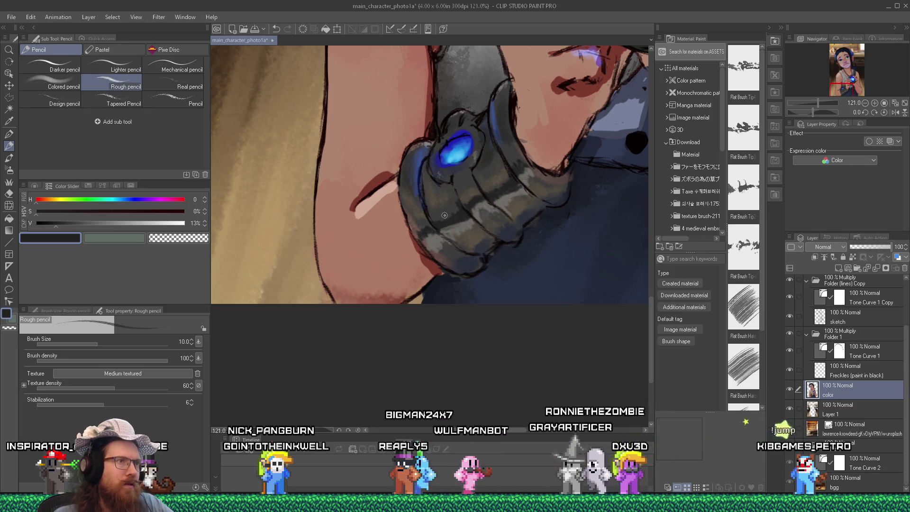
{"action": "scroll", "coordinate": [539, 201], "scroll_direction": "down", "scroll_amount": 5}
{"action": "scroll", "coordinate": [539, 202], "scroll_direction": "down", "scroll_amount": 2}
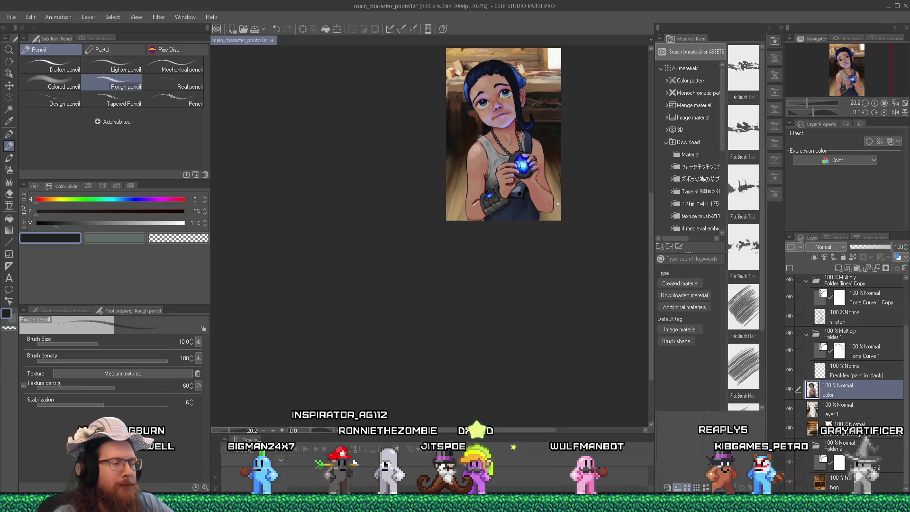
{"action": "type", "text": "e"}
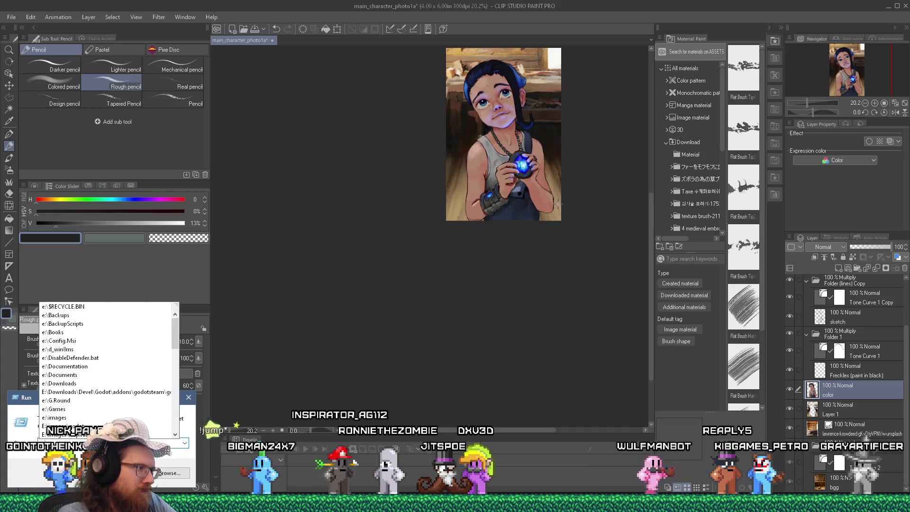
{"action": "type", "text": "projects\\fotf"}
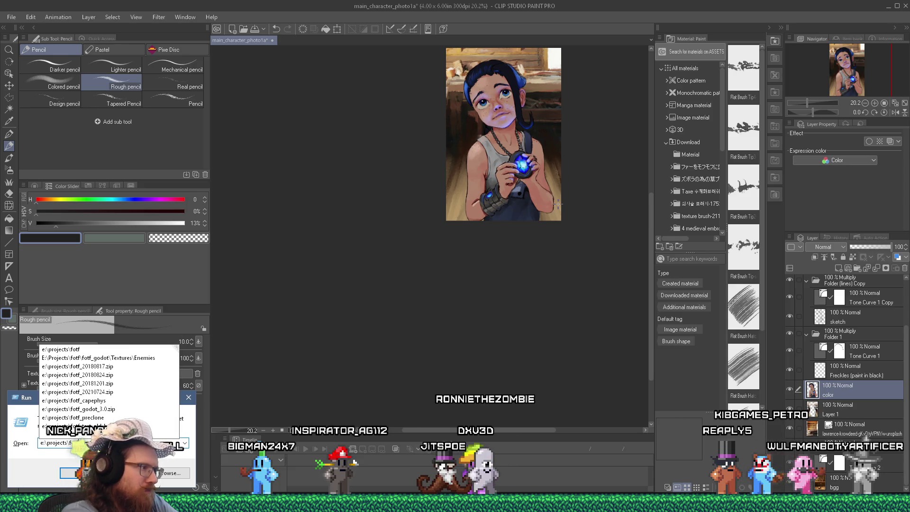
{"action": "type", "text": "\\fotf"}
Open the fotf_maincharacter.pur and then fotf_family.pur reference boards from the project folder.
{"action": "key", "text": "Down"}
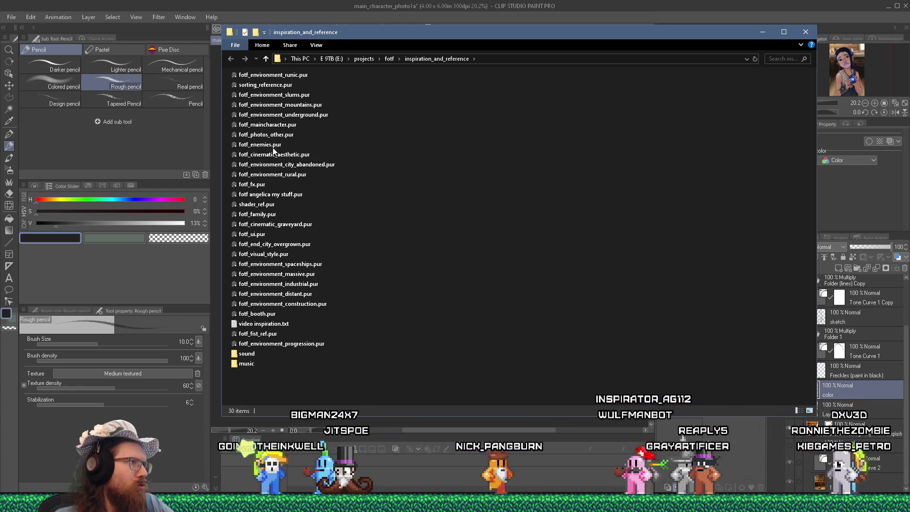
{"action": "double_click", "coordinate": [268, 125]}
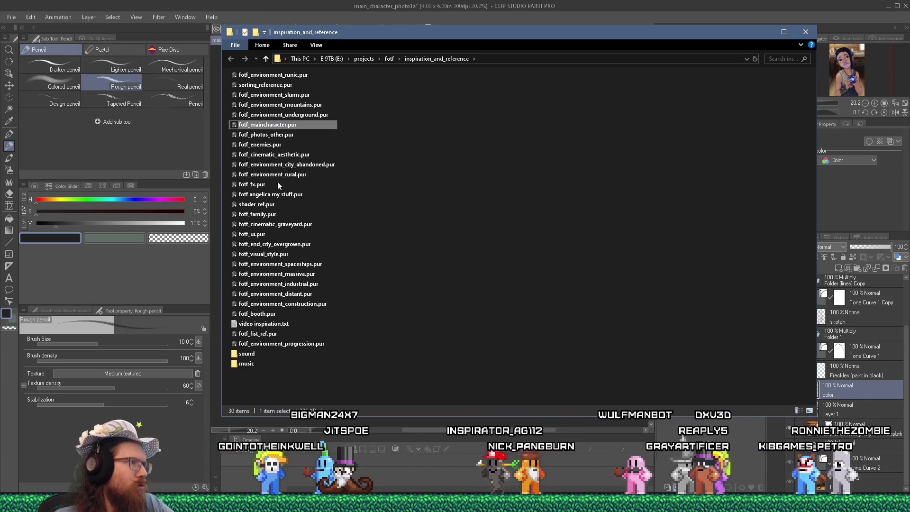
{"action": "left_click", "coordinate": [569, 214]}
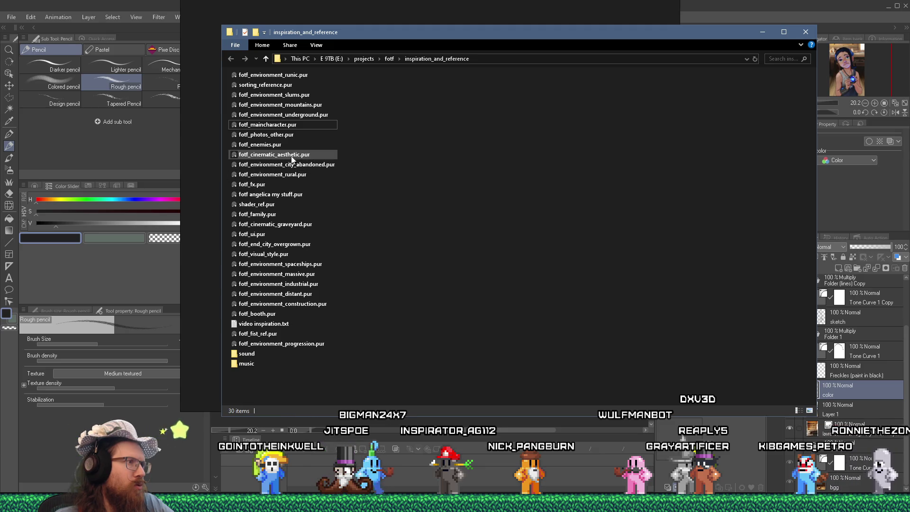
{"action": "double_click", "coordinate": [262, 216]}
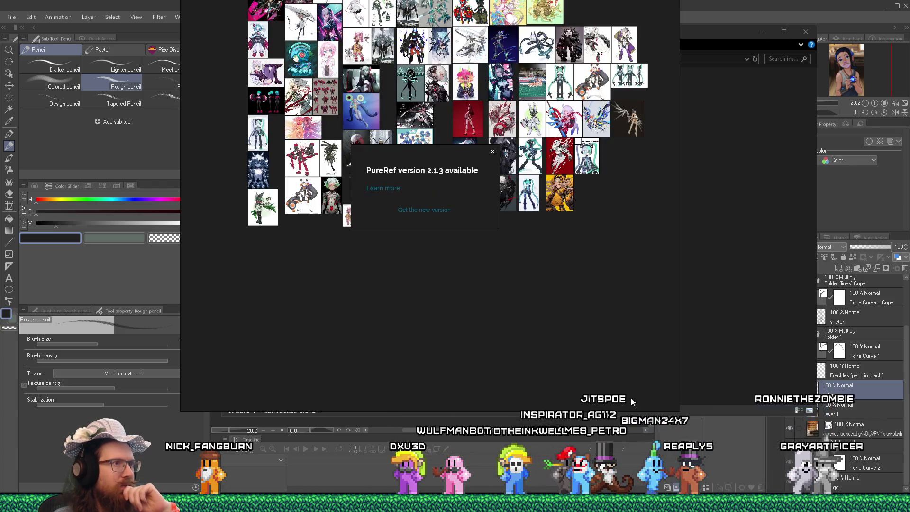
Dismiss PureRef's update notice and zoom around the family board's image clusters.
{"action": "left_click", "coordinate": [493, 153]}
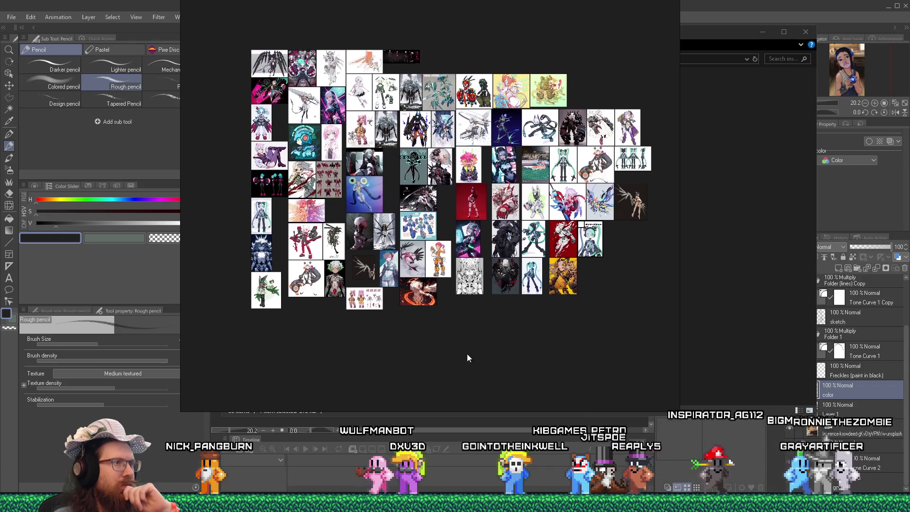
{"action": "scroll", "coordinate": [466, 370], "scroll_direction": "down", "scroll_amount": 5}
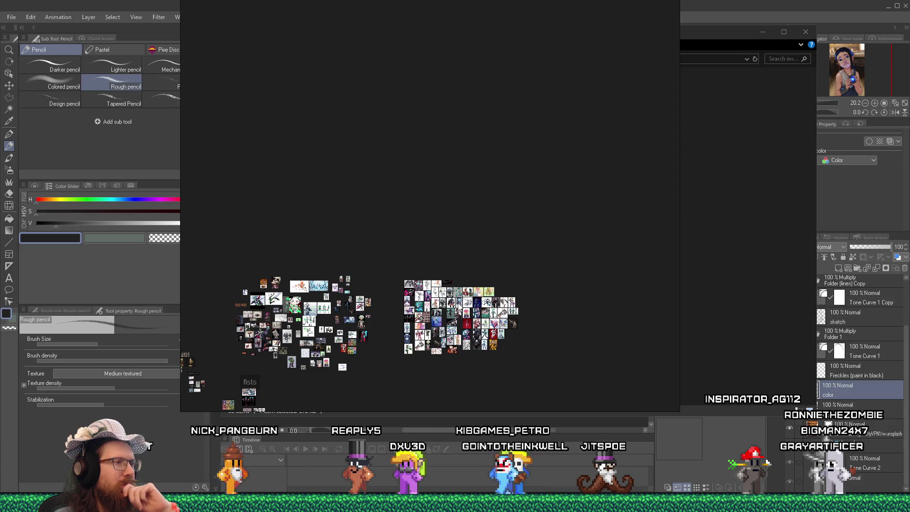
{"action": "scroll", "coordinate": [373, 362], "scroll_direction": "down", "scroll_amount": 2}
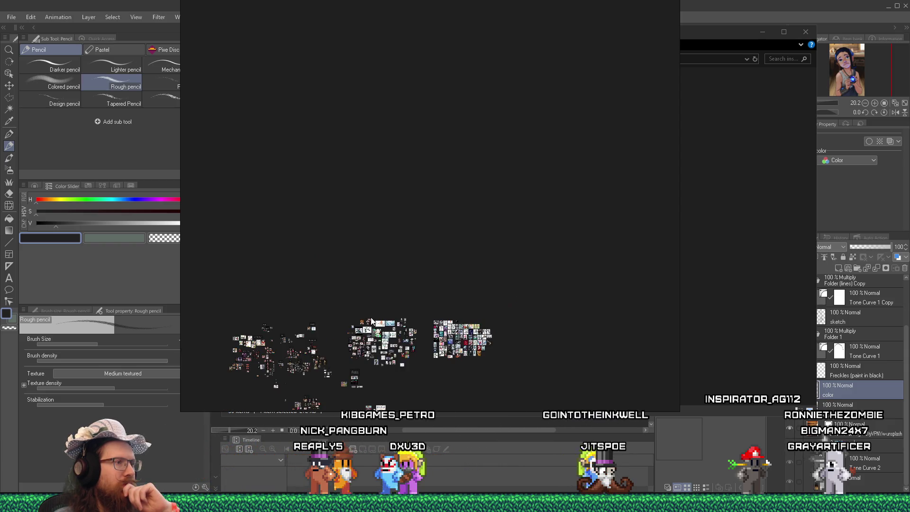
{"action": "mouse_move", "coordinate": [372, 362]}
{"action": "left_mouse_down"}
{"action": "mouse_move", "coordinate": [389, 339]}
{"action": "mouse_move", "coordinate": [380, 318]}
{"action": "left_mouse_up"}
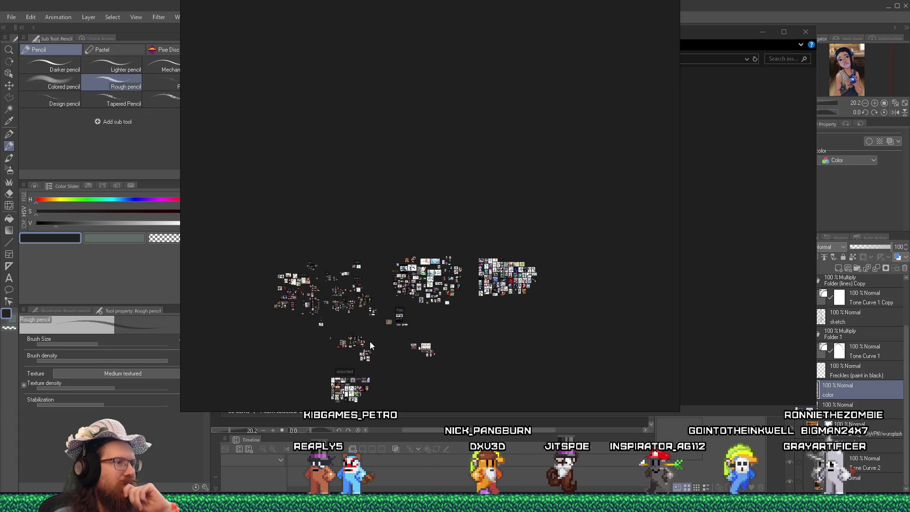
{"action": "scroll", "coordinate": [370, 341], "scroll_direction": "up", "scroll_amount": 3}
{"action": "scroll", "coordinate": [370, 341], "scroll_direction": "up", "scroll_amount": 3}
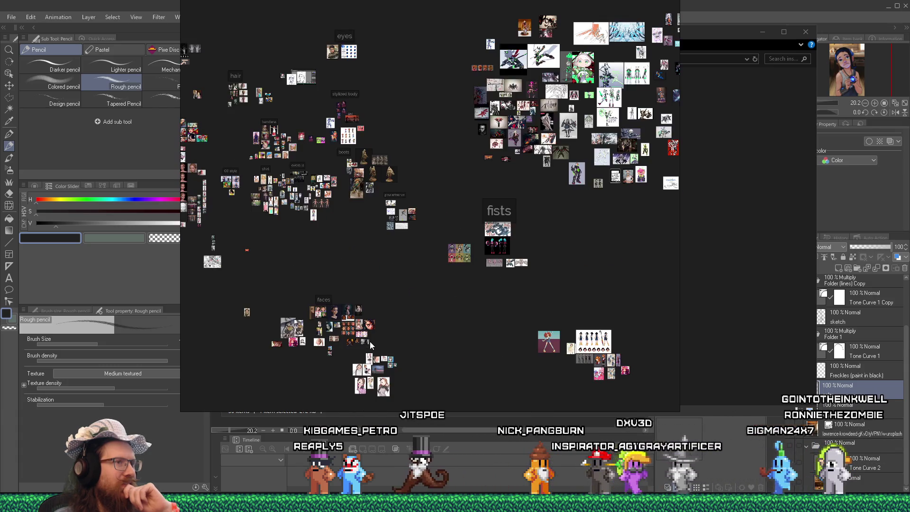
{"action": "scroll", "coordinate": [375, 353], "scroll_direction": "down", "scroll_amount": 4}
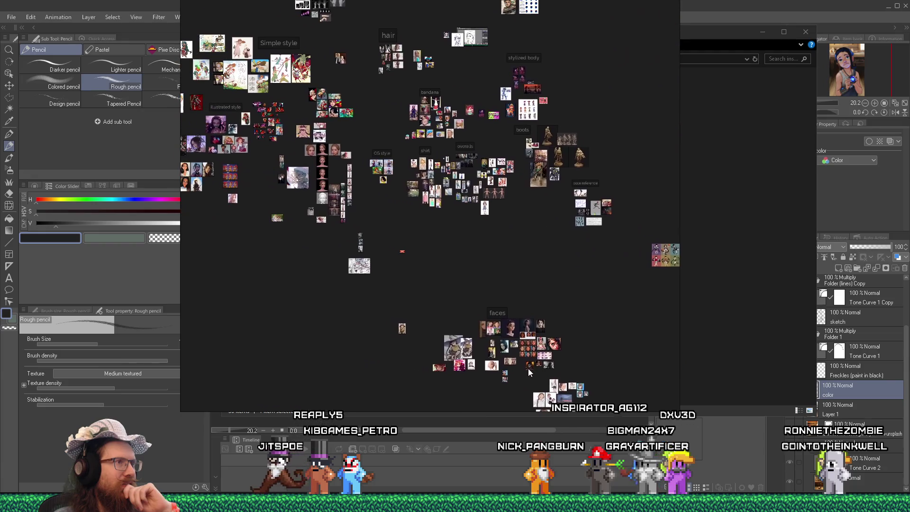
{"action": "scroll", "coordinate": [456, 257], "scroll_direction": "up", "scroll_amount": 4}
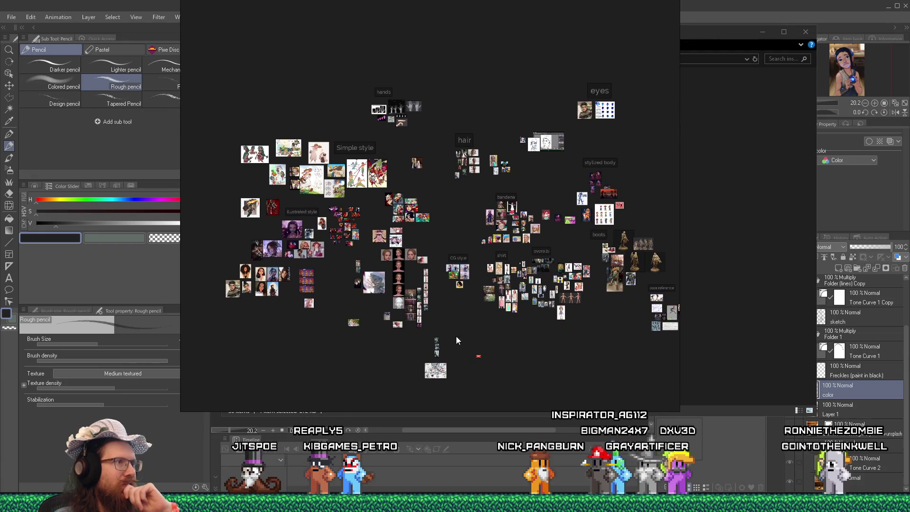
{"action": "scroll", "coordinate": [479, 365], "scroll_direction": "down", "scroll_amount": 2}
{"action": "scroll", "coordinate": [450, 192], "scroll_direction": "up", "scroll_amount": 4}
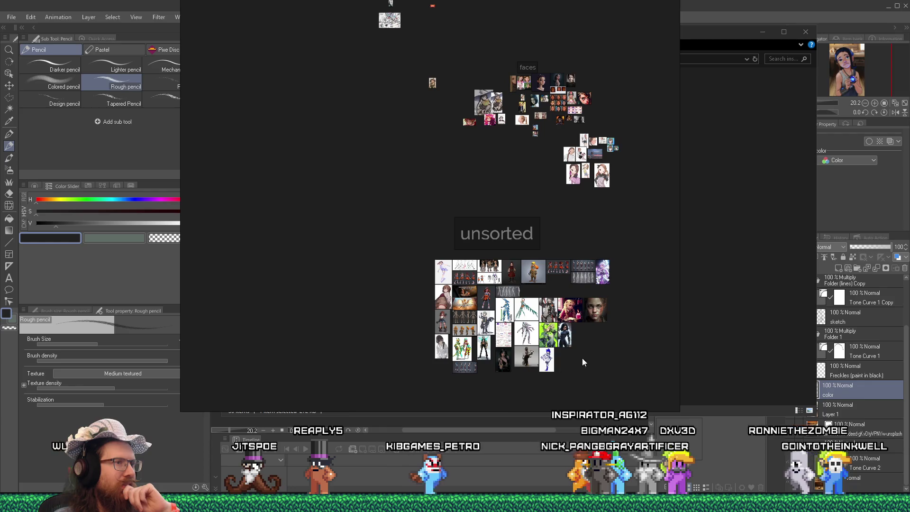
{"action": "scroll", "coordinate": [612, 352], "scroll_direction": "up", "scroll_amount": 2}
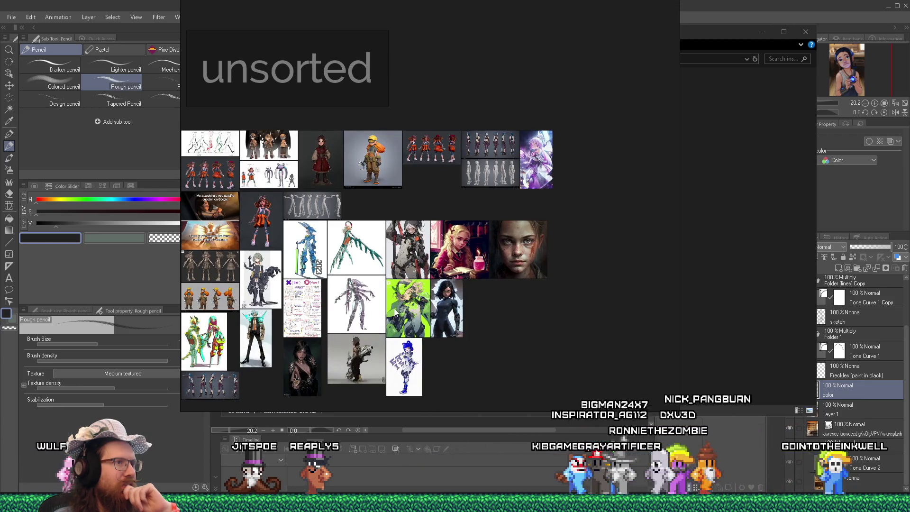
Pan beside the unsorted group to study the Crazy Robot Girl's metal-gloved arm down to her feet.
{"action": "left_click_drag", "start_coordinate": [545, 257], "coordinate": [421, 335]}
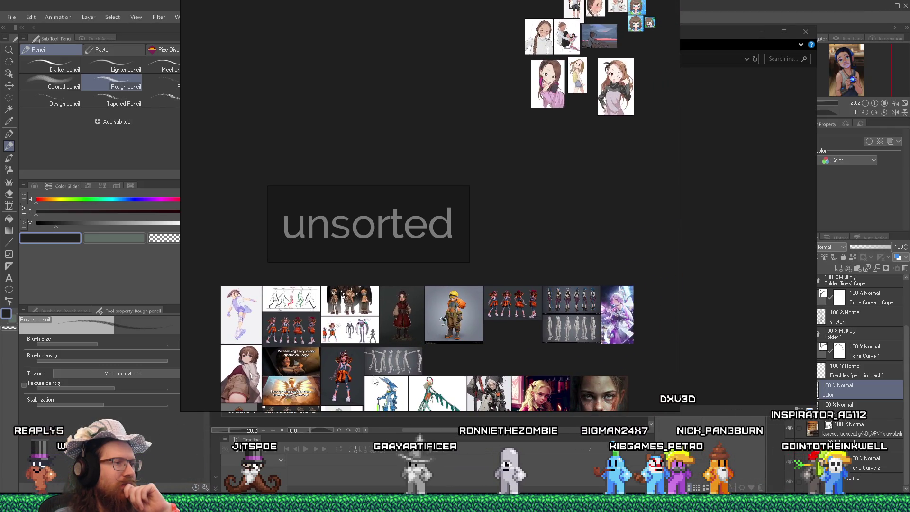
{"action": "scroll", "coordinate": [383, 373], "scroll_direction": "up", "scroll_amount": 5}
{"action": "scroll", "coordinate": [384, 366], "scroll_direction": "down", "scroll_amount": 4}
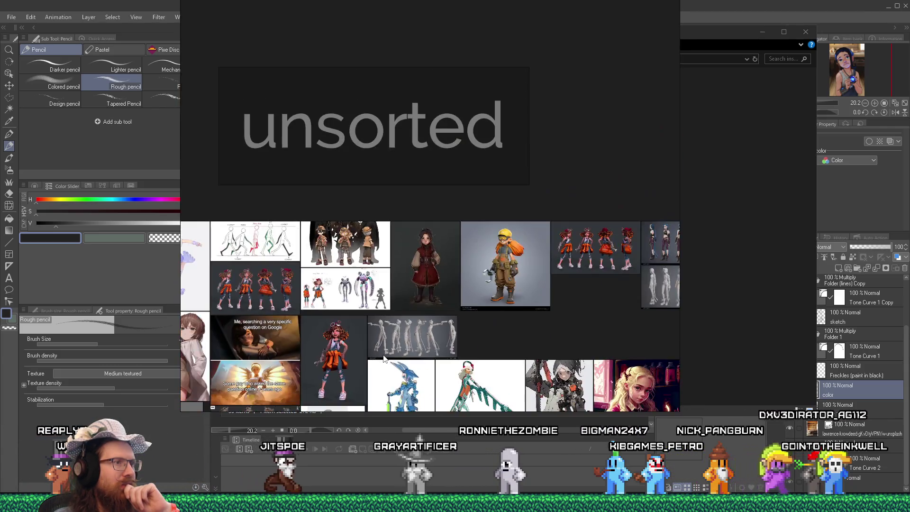
{"action": "scroll", "coordinate": [335, 340], "scroll_direction": "up", "scroll_amount": 6}
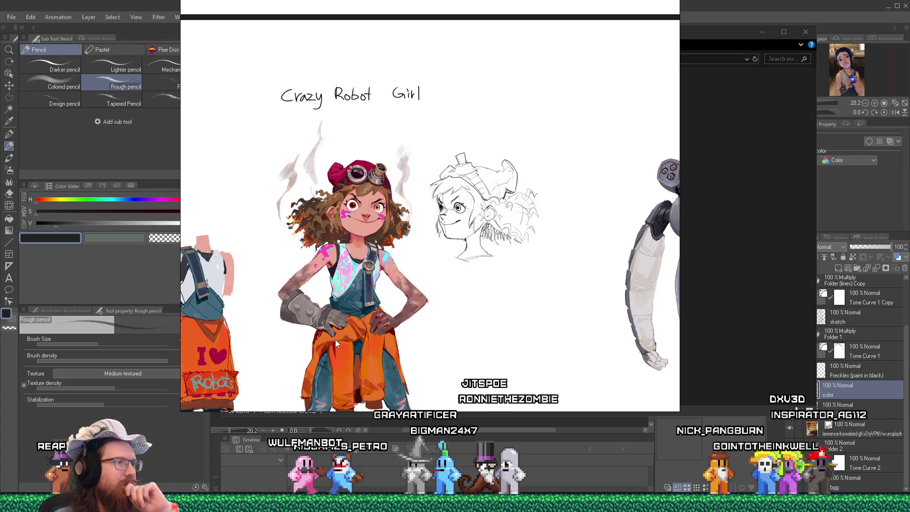
{"action": "scroll", "coordinate": [335, 339], "scroll_direction": "down", "scroll_amount": 2}
{"action": "scroll", "coordinate": [353, 303], "scroll_direction": "up", "scroll_amount": 1}
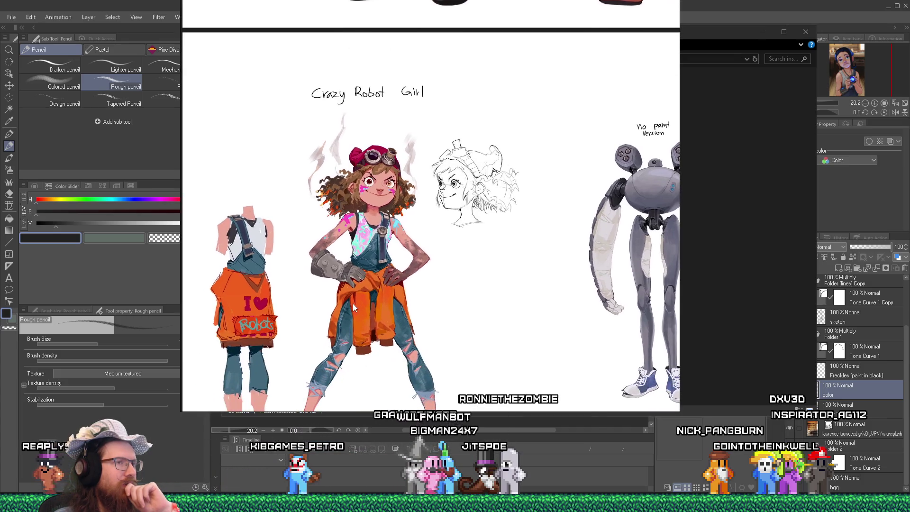
{"action": "left_click_drag", "start_coordinate": [353, 304], "coordinate": [415, 252]}
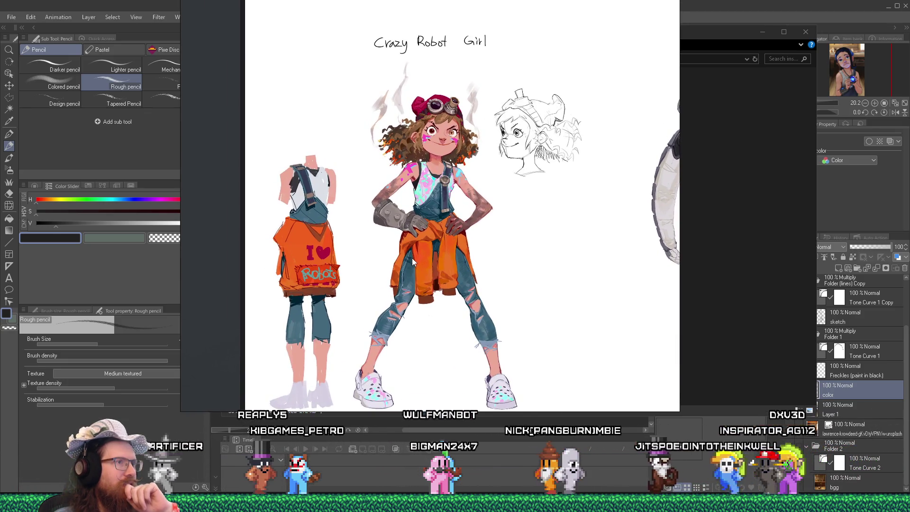
{"action": "scroll", "coordinate": [430, 232], "scroll_direction": "up", "scroll_amount": 2}
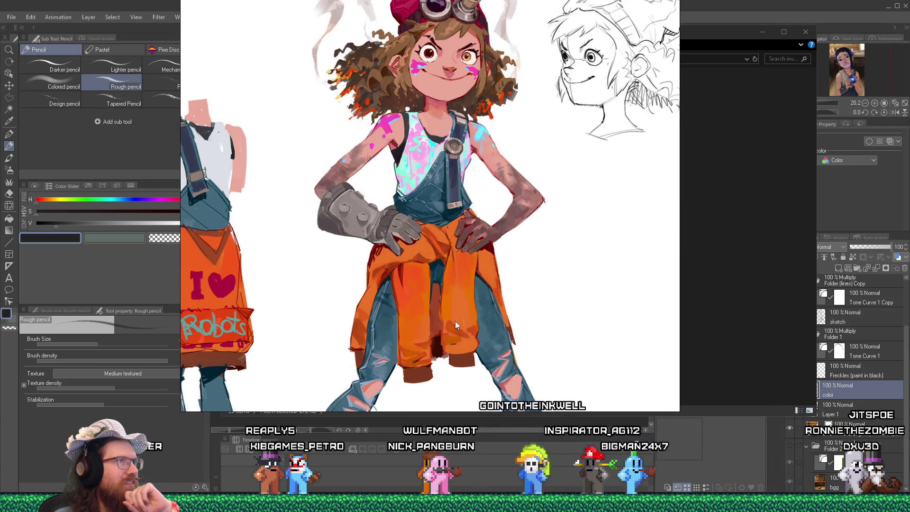
{"action": "scroll", "coordinate": [456, 325], "scroll_direction": "down", "scroll_amount": 2}
{"action": "scroll", "coordinate": [455, 324], "scroll_direction": "down", "scroll_amount": 2}
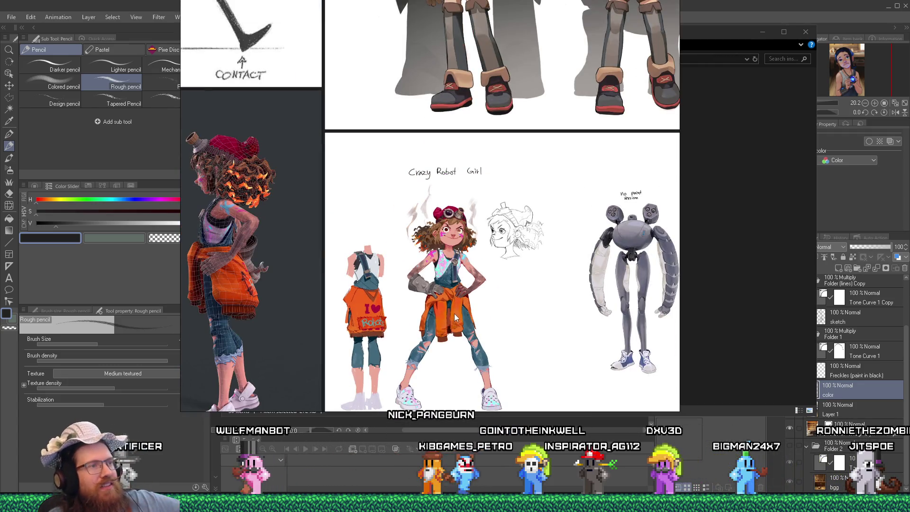
{"action": "scroll", "coordinate": [454, 308], "scroll_direction": "up", "scroll_amount": 3}
{"action": "key", "text": "alt+Tab"}
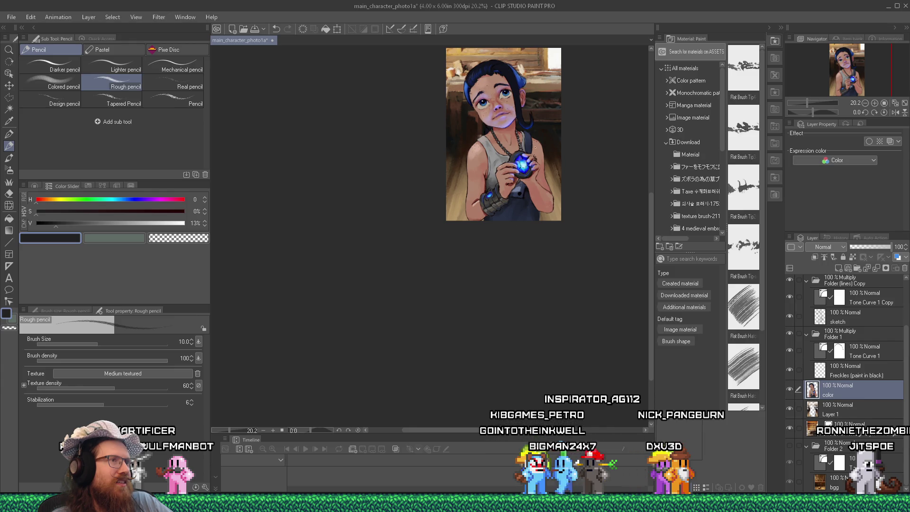
{"action": "scroll", "coordinate": [531, 131], "scroll_direction": "up", "scroll_amount": 3}
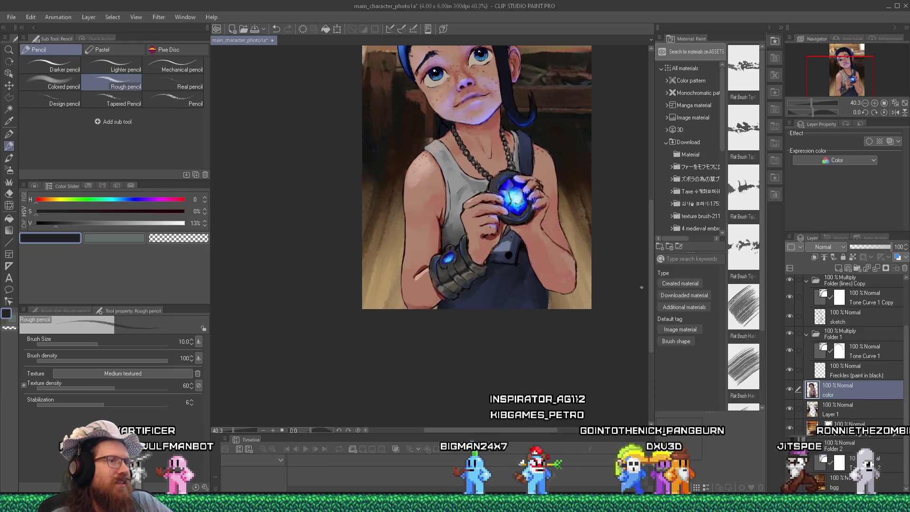
{"action": "left_click_drag", "start_coordinate": [650, 283], "coordinate": [653, 257]}
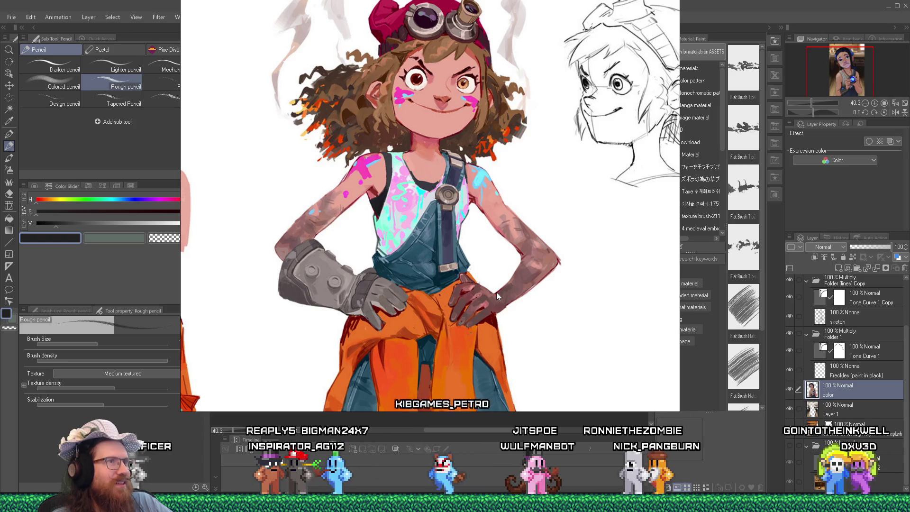
{"action": "key", "text": "alt+Tab"}
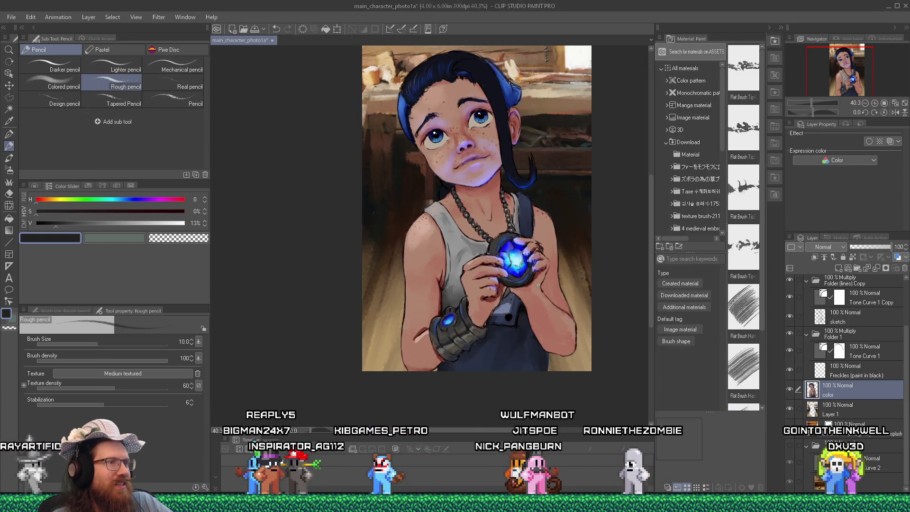
{"action": "key", "text": "alt+Tab"}
{"action": "key", "text": "alt+Tab"}
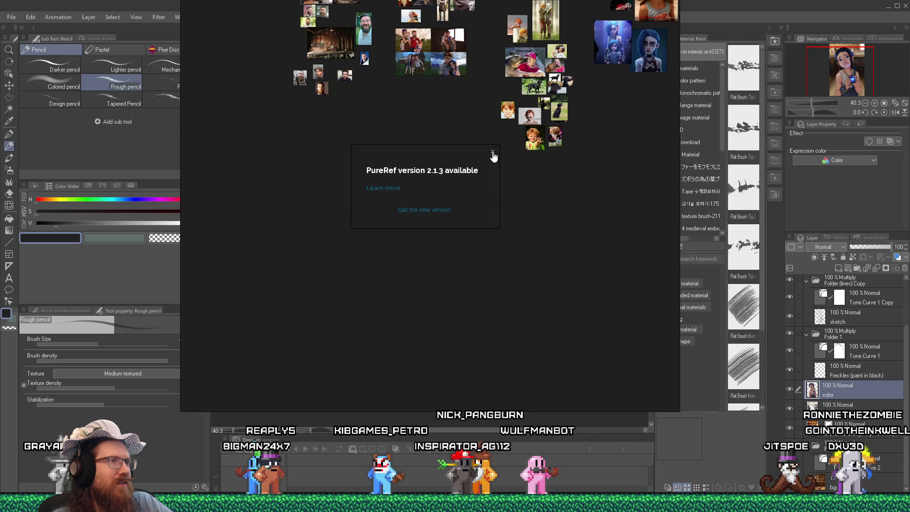
Pan past the grave1–3 clusters, reposition the window, and zoom onto the silver bow photo.
{"action": "mouse_move", "coordinate": [519, 183]}
{"action": "left_mouse_down"}
{"action": "mouse_move", "coordinate": [386, 327]}
{"action": "mouse_move", "coordinate": [559, 340]}
{"action": "left_mouse_up"}
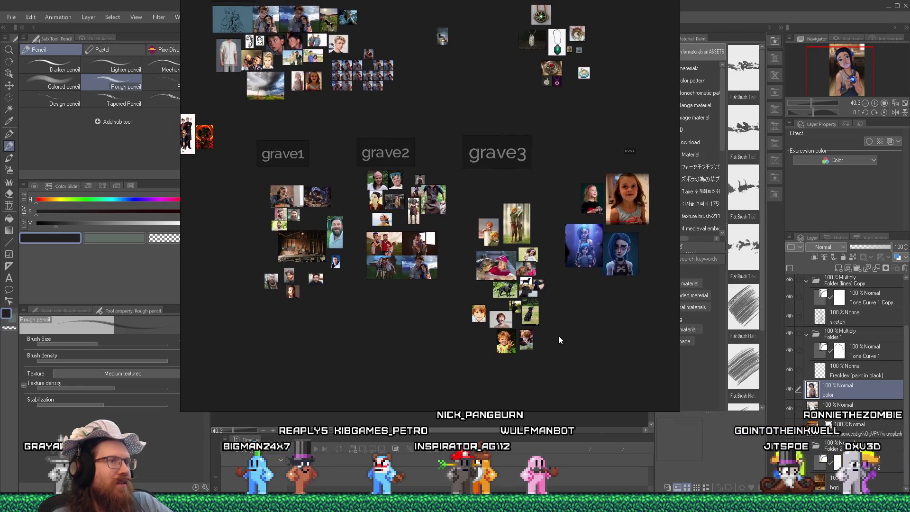
{"action": "scroll", "coordinate": [606, 243], "scroll_direction": "up", "scroll_amount": 3}
{"action": "mouse_move", "coordinate": [606, 242]}
{"action": "left_mouse_down"}
{"action": "mouse_move", "coordinate": [554, 286]}
{"action": "mouse_move", "coordinate": [460, 298]}
{"action": "mouse_move", "coordinate": [325, 284]}
{"action": "mouse_move", "coordinate": [600, 295]}
{"action": "left_mouse_up"}
{"action": "left_click_drag", "start_coordinate": [463, 268], "coordinate": [570, 258]}
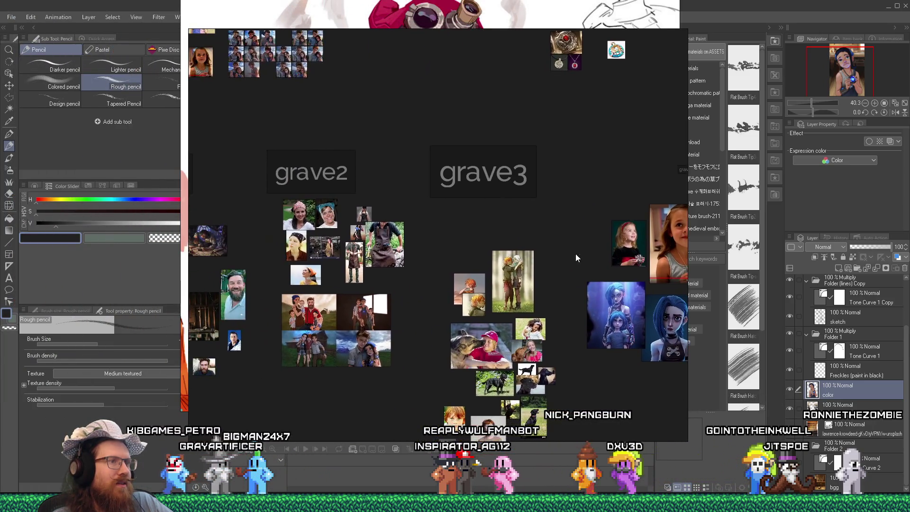
{"action": "scroll", "coordinate": [607, 260], "scroll_direction": "up", "scroll_amount": 10}
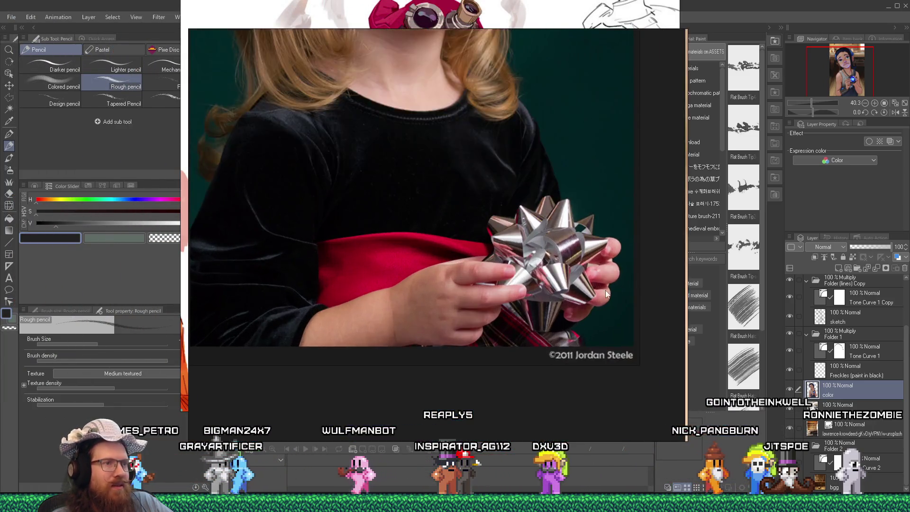
{"action": "scroll", "coordinate": [606, 294], "scroll_direction": "up", "scroll_amount": 3}
{"action": "left_click_drag", "start_coordinate": [571, 250], "coordinate": [532, 252]}
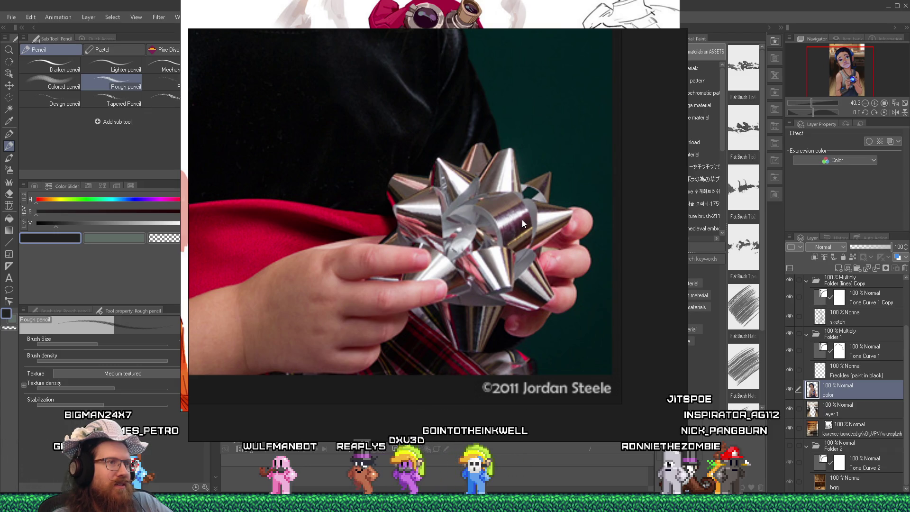
{"action": "scroll", "coordinate": [368, 283], "scroll_direction": "down", "scroll_amount": 1}
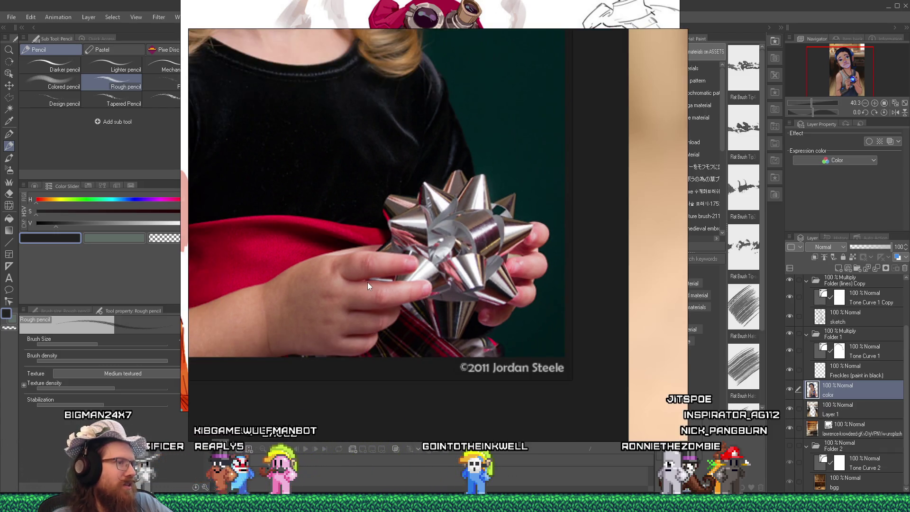
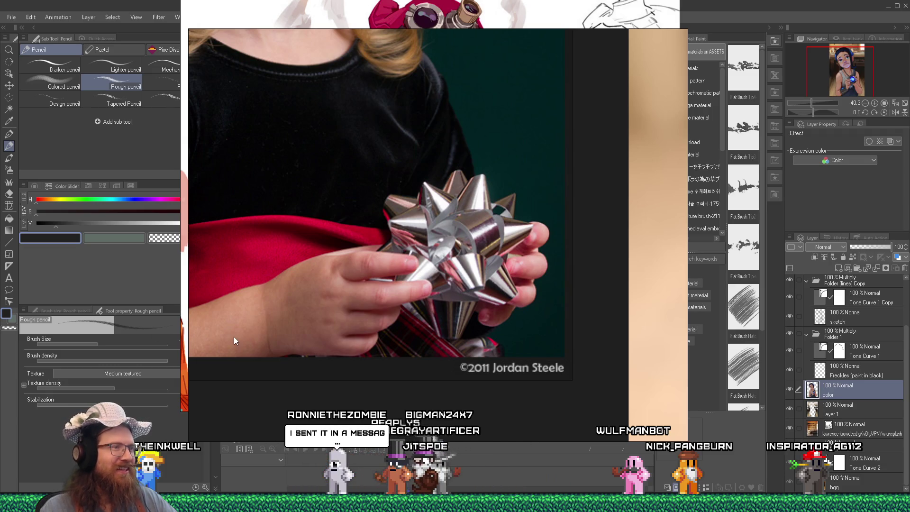
Switch from the PureRef hand reference back to the Clip Studio Paint amulet painting.
{"action": "key", "text": "alt+Tab"}
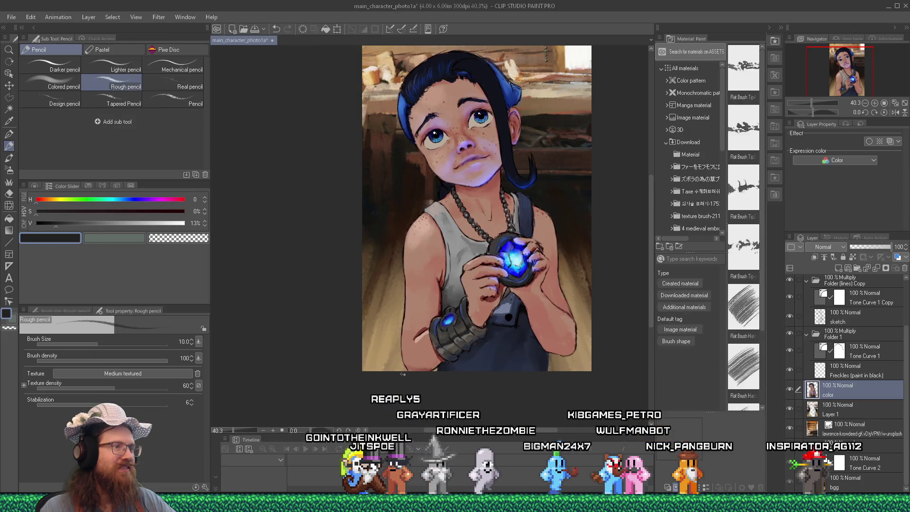
Eyedrop a near-white from the bright window corner and streak highlights across the dark bracer.
{"action": "scroll", "coordinate": [453, 369], "scroll_direction": "up", "scroll_amount": 3}
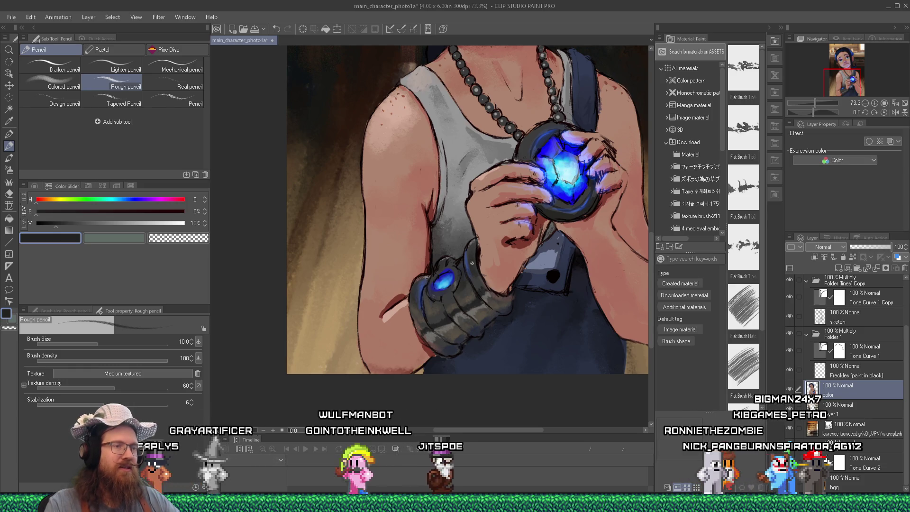
{"action": "scroll", "coordinate": [481, 258], "scroll_direction": "down", "scroll_amount": 3}
{"action": "scroll", "coordinate": [482, 258], "scroll_direction": "down", "scroll_amount": 1}
{"action": "scroll", "coordinate": [483, 285], "scroll_direction": "up", "scroll_amount": 3}
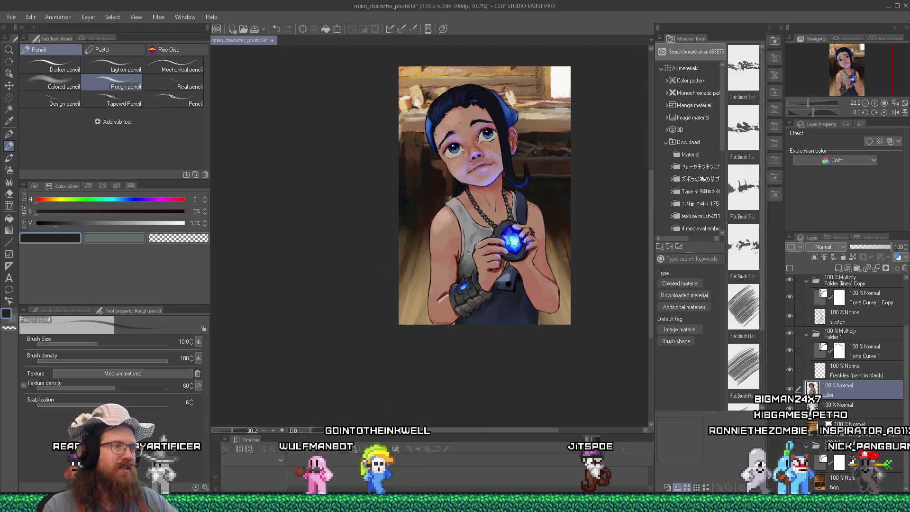
{"action": "scroll", "coordinate": [484, 294], "scroll_direction": "down", "scroll_amount": 3}
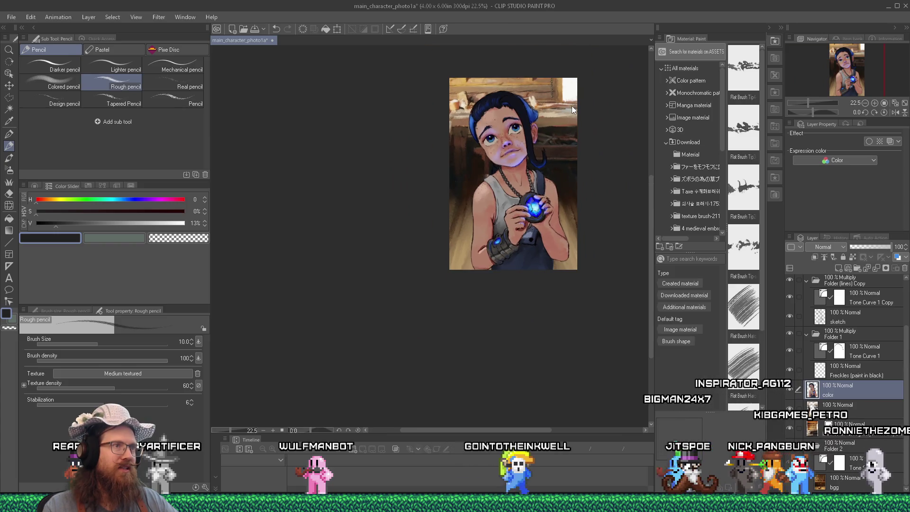
{"action": "left_click", "coordinate": [571, 95], "text": "alt"}
{"action": "scroll", "coordinate": [498, 239], "scroll_direction": "up", "scroll_amount": 6}
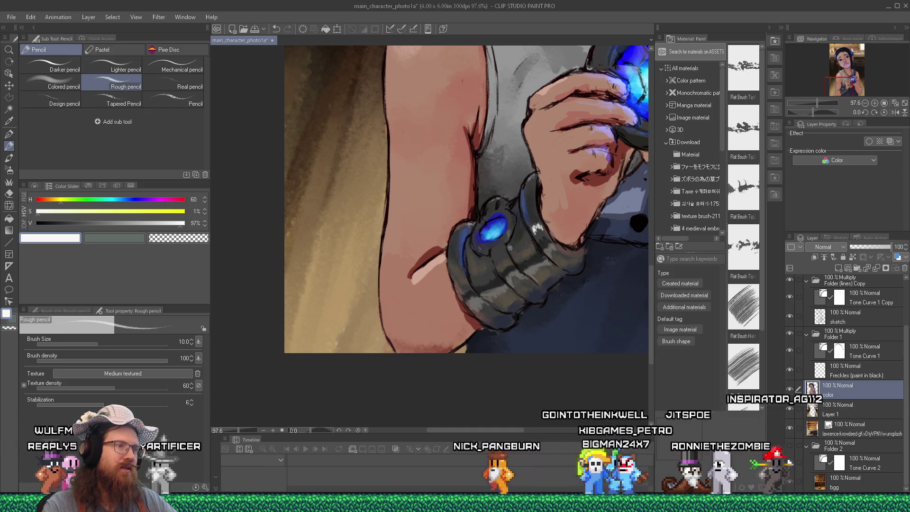
{"action": "mouse_move", "coordinate": [511, 247]}
{"action": "left_mouse_down"}
{"action": "mouse_move", "coordinate": [526, 241]}
{"action": "mouse_move", "coordinate": [503, 251]}
{"action": "left_mouse_up"}
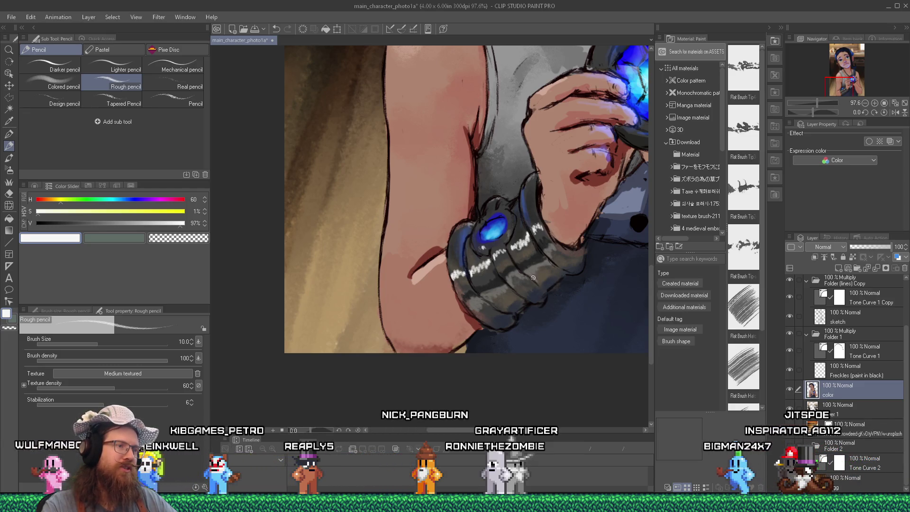
Sample dark browns and greys from the bracer and keep shading around its white highlights.
{"action": "left_click", "coordinate": [533, 273], "text": "alt"}
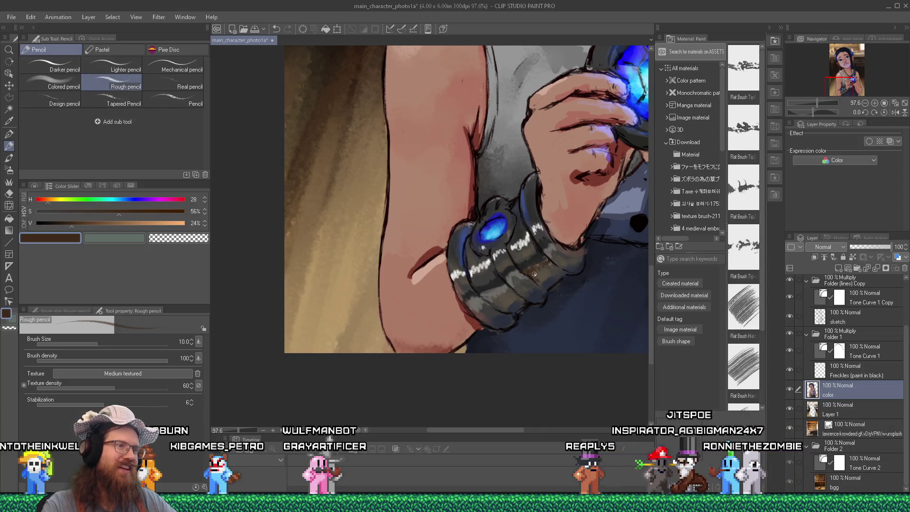
{"action": "left_click", "coordinate": [548, 250], "text": "alt"}
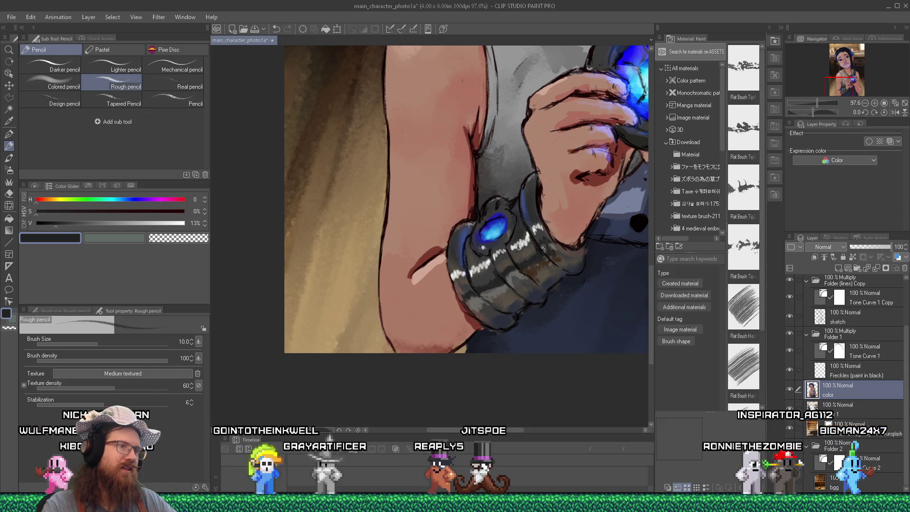
{"action": "left_click", "coordinate": [509, 283], "text": "alt"}
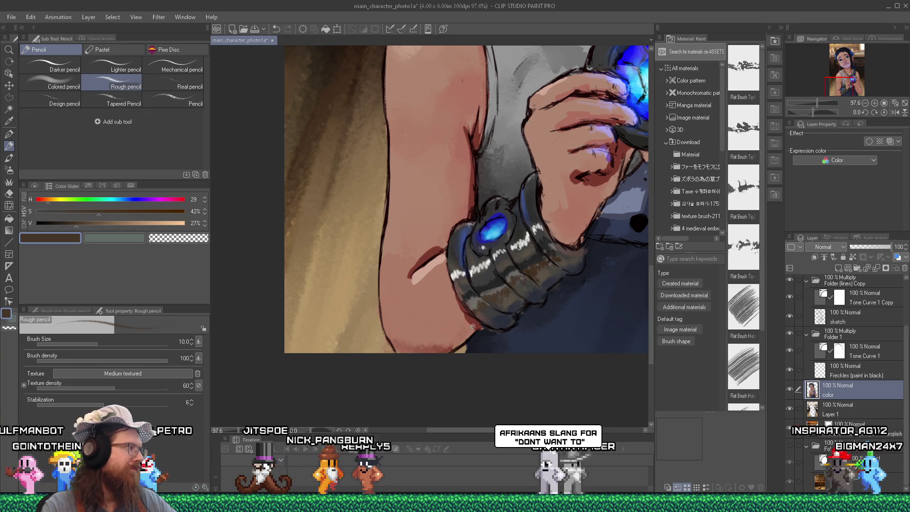
{"action": "left_click", "coordinate": [483, 298], "text": "alt"}
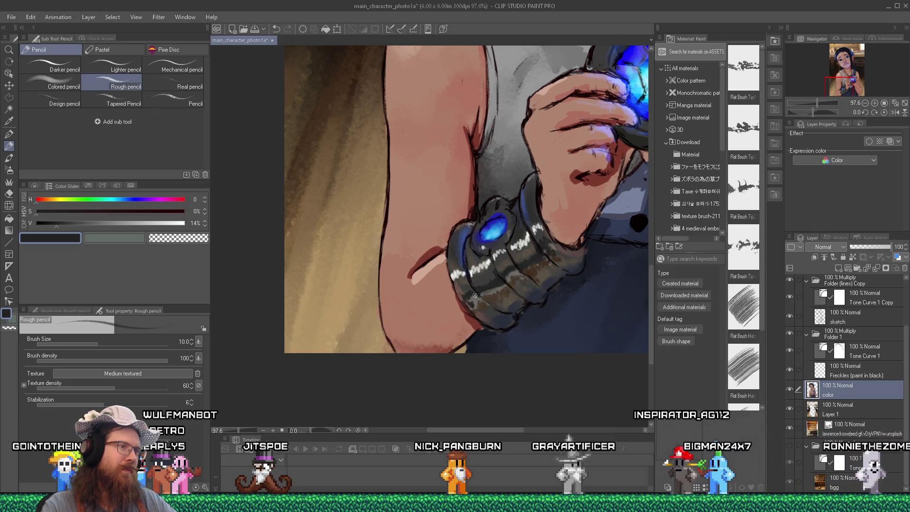
{"action": "scroll", "coordinate": [455, 272], "scroll_direction": "down", "scroll_amount": 5}
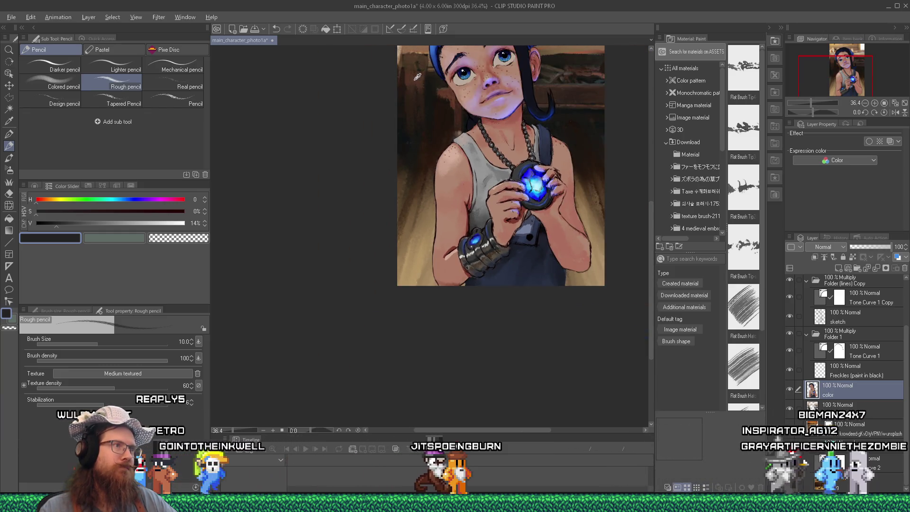
Sample a warm brown and paint more highlight marks on the zoomed-in bracer.
{"action": "left_click", "coordinate": [419, 86], "text": "alt"}
{"action": "scroll", "coordinate": [455, 267], "scroll_direction": "up", "scroll_amount": 3}
{"action": "scroll", "coordinate": [490, 251], "scroll_direction": "up", "scroll_amount": 2}
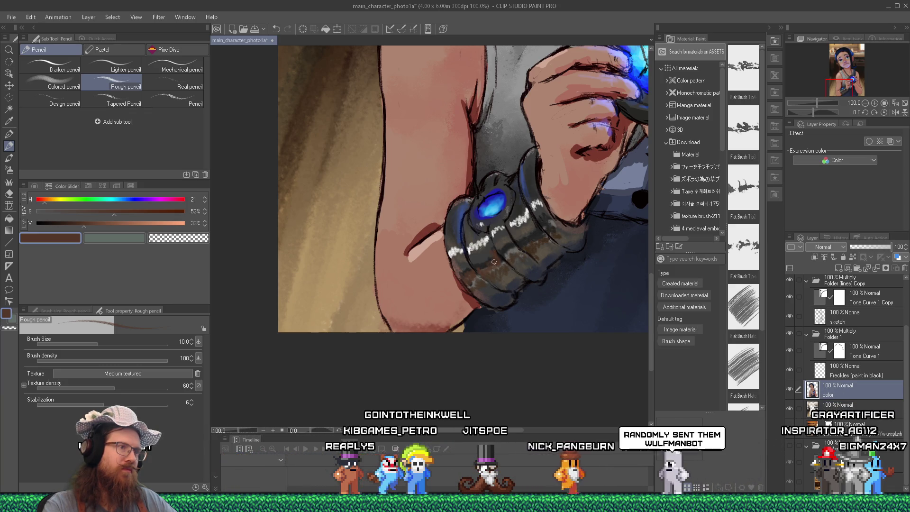
{"action": "scroll", "coordinate": [451, 225], "scroll_direction": "down", "scroll_amount": 1}
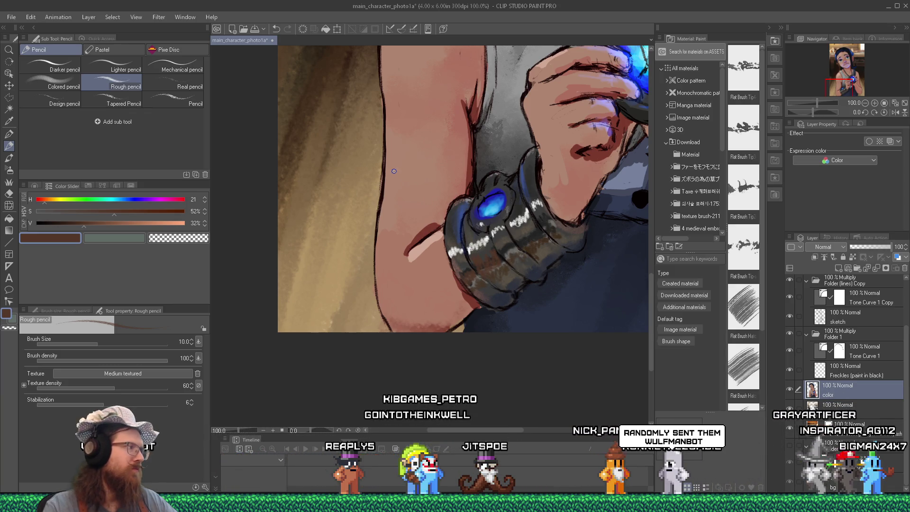
{"action": "scroll", "coordinate": [451, 225], "scroll_direction": "down", "scroll_amount": 2}
{"action": "scroll", "coordinate": [394, 185], "scroll_direction": "down", "scroll_amount": 1}
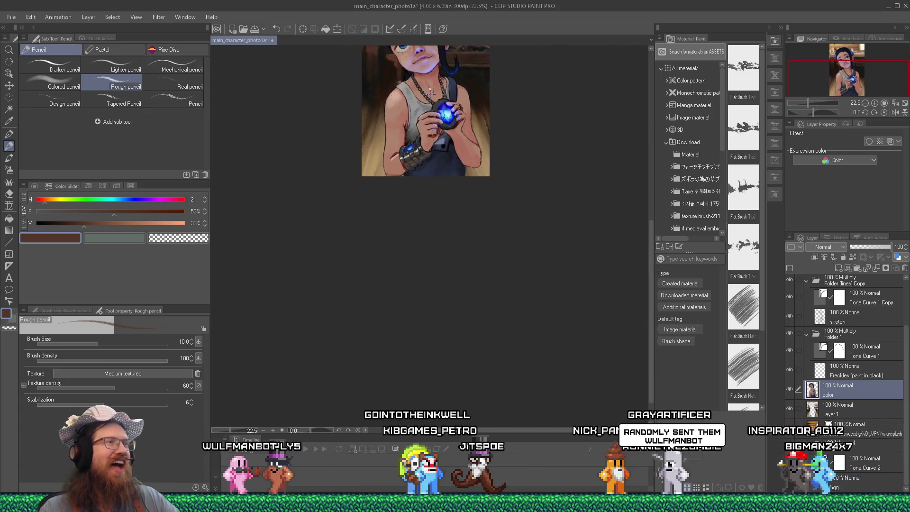
{"action": "left_click_drag", "start_coordinate": [651, 286], "coordinate": [645, 233]}
{"action": "scroll", "coordinate": [427, 91], "scroll_direction": "up", "scroll_amount": 1}
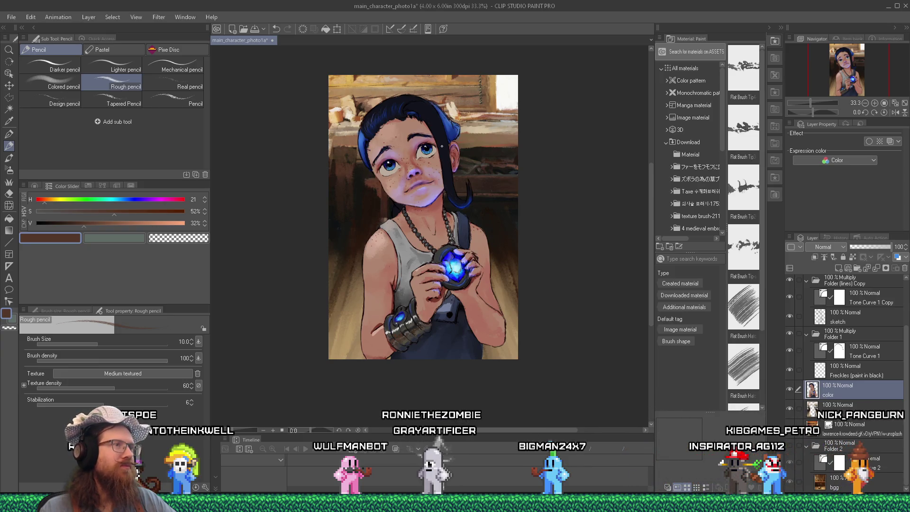
{"action": "scroll", "coordinate": [390, 333], "scroll_direction": "up", "scroll_amount": 3}
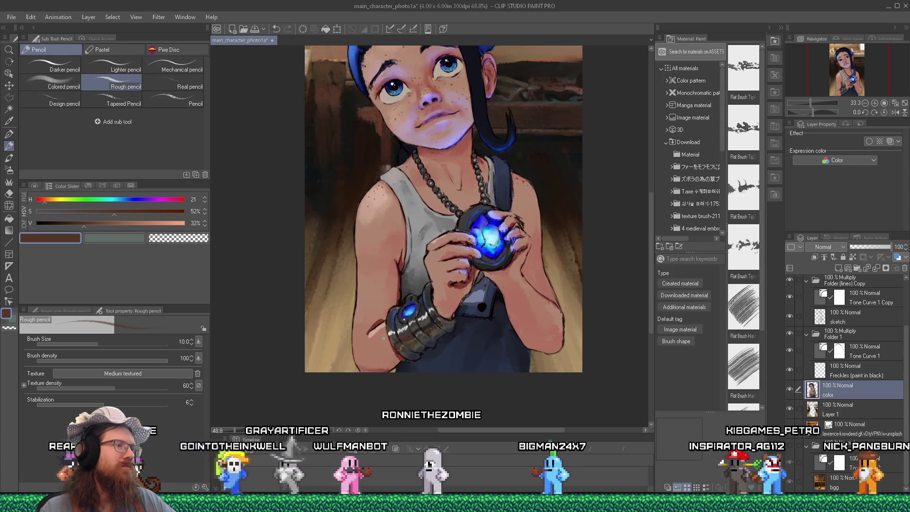
{"action": "scroll", "coordinate": [390, 334], "scroll_direction": "up", "scroll_amount": 3}
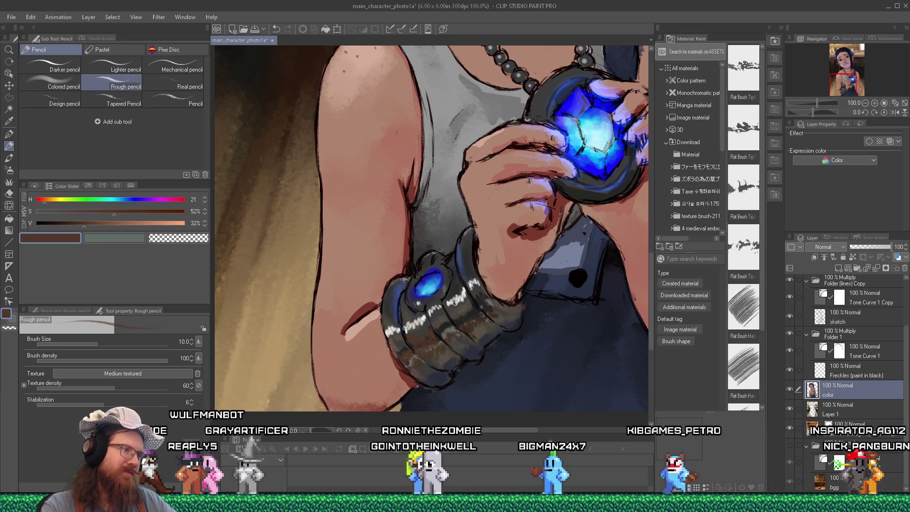
Shade with the bracer's dark grey and dark brown, then pick up the arm's pink skin tone.
{"action": "left_click", "coordinate": [390, 333], "text": "alt"}
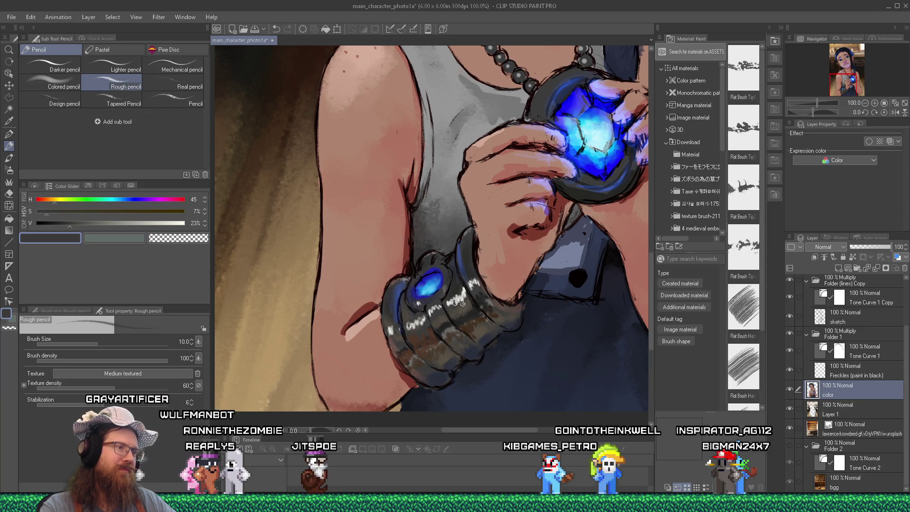
{"action": "key", "text": "alt"}
{"action": "left_click", "coordinate": [473, 323], "text": "alt"}
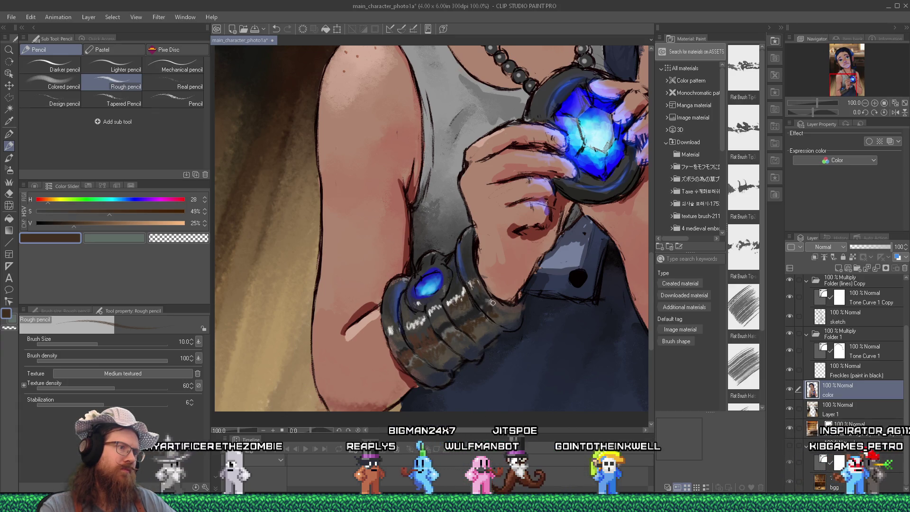
{"action": "left_click", "coordinate": [474, 271], "text": "alt"}
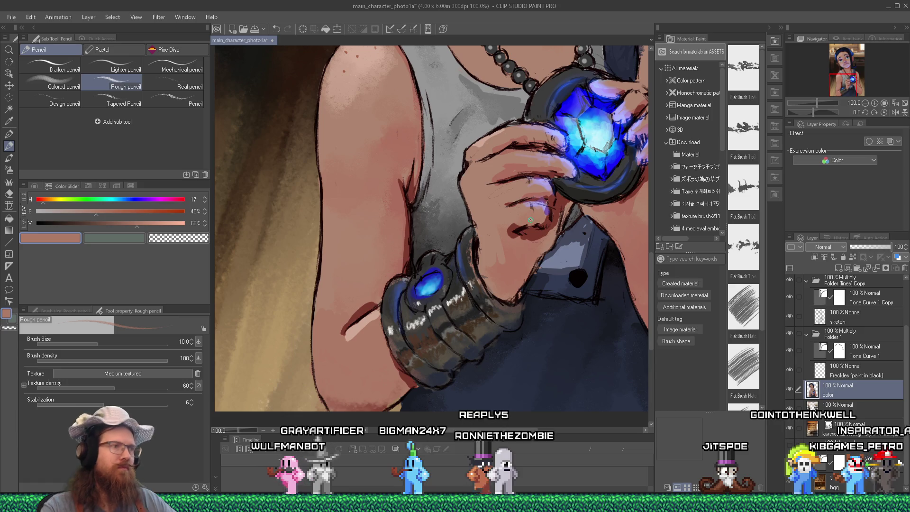
{"action": "scroll", "coordinate": [529, 221], "scroll_direction": "down", "scroll_amount": 4}
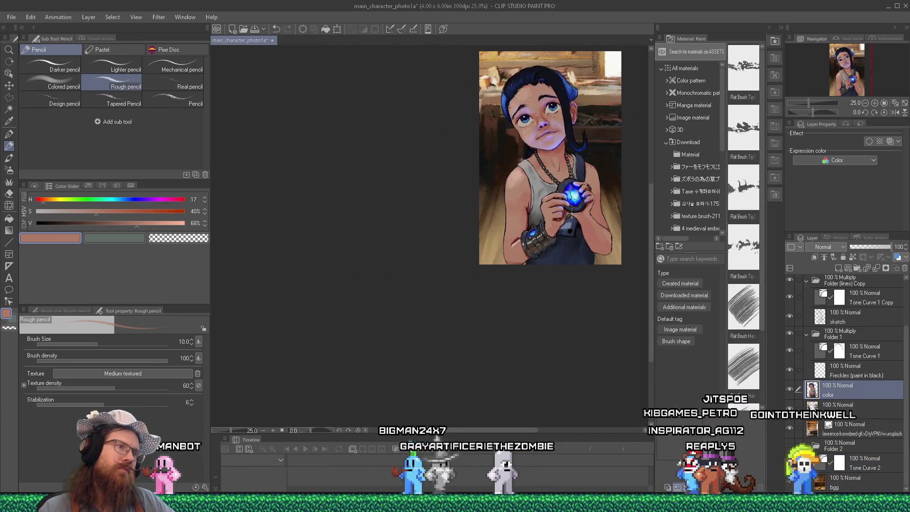
Deepen the bracer with sampled dark brown and brownish grey, then bring up the window switcher.
{"action": "scroll", "coordinate": [571, 214], "scroll_direction": "up", "scroll_amount": 4}
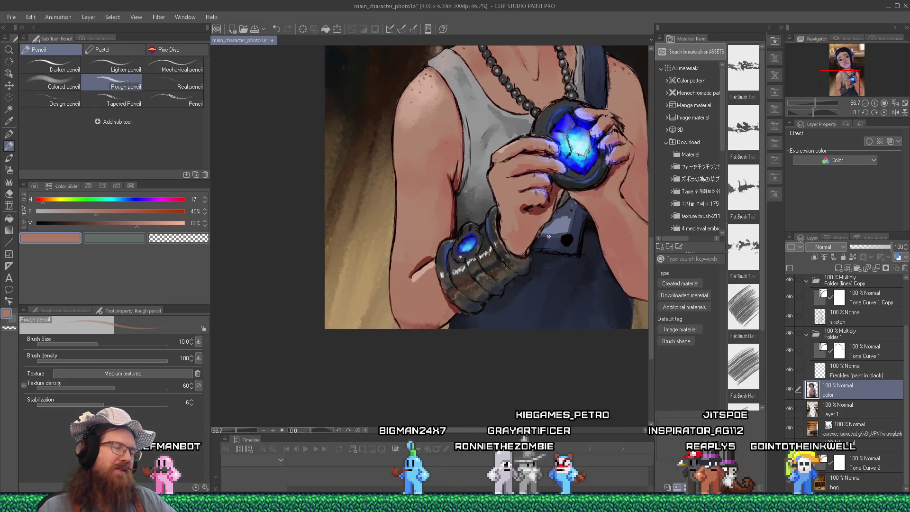
{"action": "scroll", "coordinate": [549, 237], "scroll_direction": "up", "scroll_amount": 1}
{"action": "scroll", "coordinate": [510, 247], "scroll_direction": "down", "scroll_amount": 3}
{"action": "scroll", "coordinate": [448, 257], "scroll_direction": "up", "scroll_amount": 2}
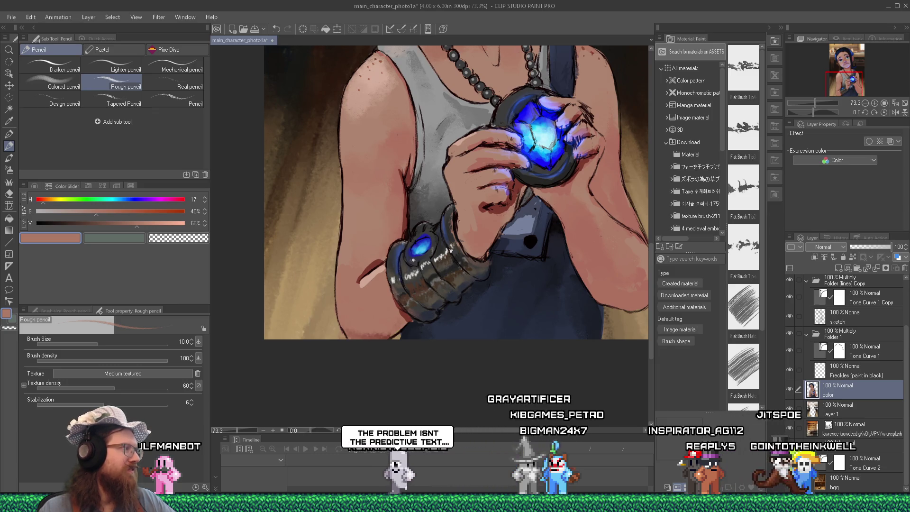
{"action": "scroll", "coordinate": [468, 276], "scroll_direction": "up", "scroll_amount": 1}
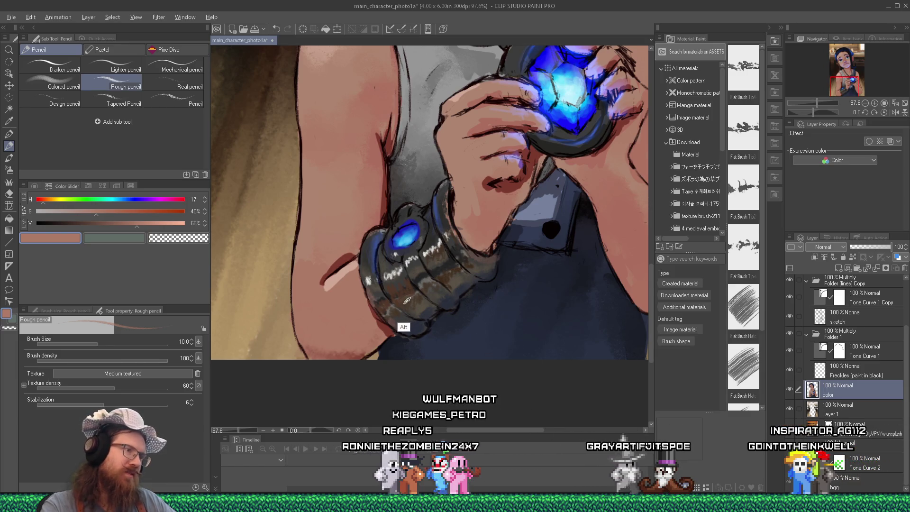
{"action": "left_click", "coordinate": [398, 323], "text": "alt"}
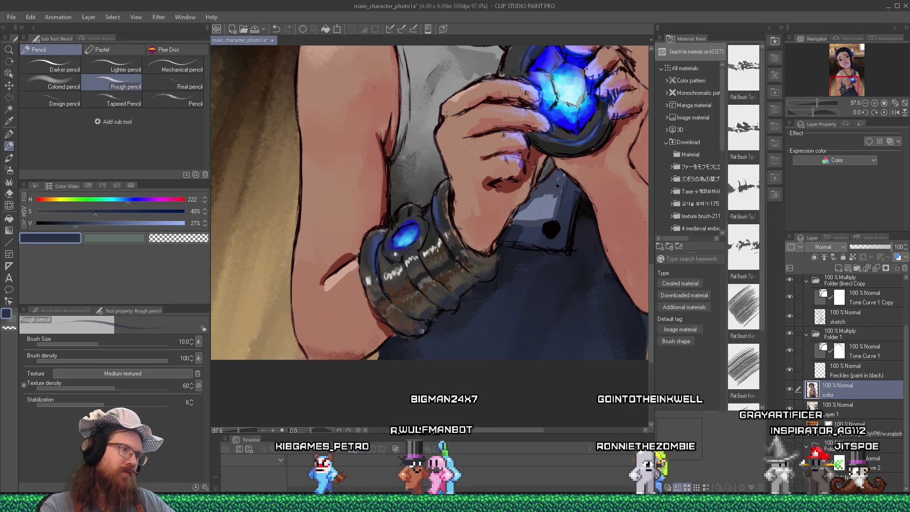
{"action": "left_click", "coordinate": [428, 306], "text": "alt"}
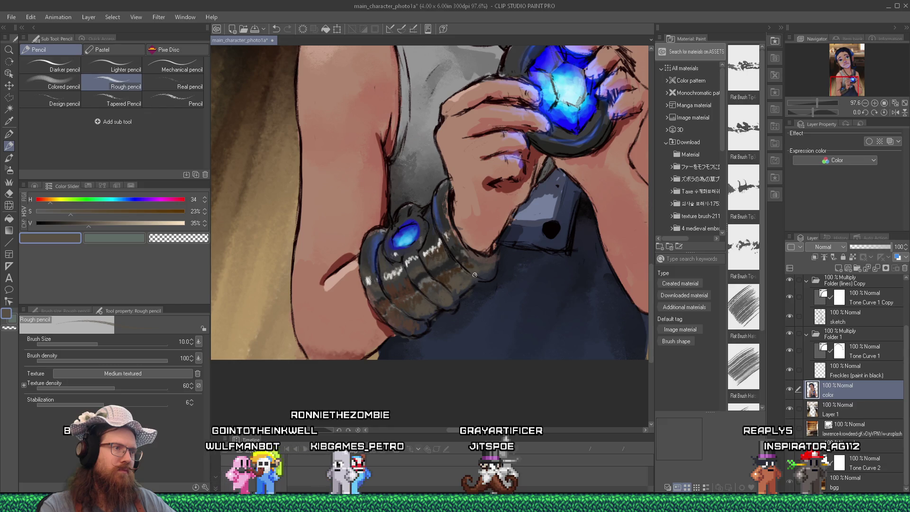
{"action": "key", "text": "alt+Tab"}
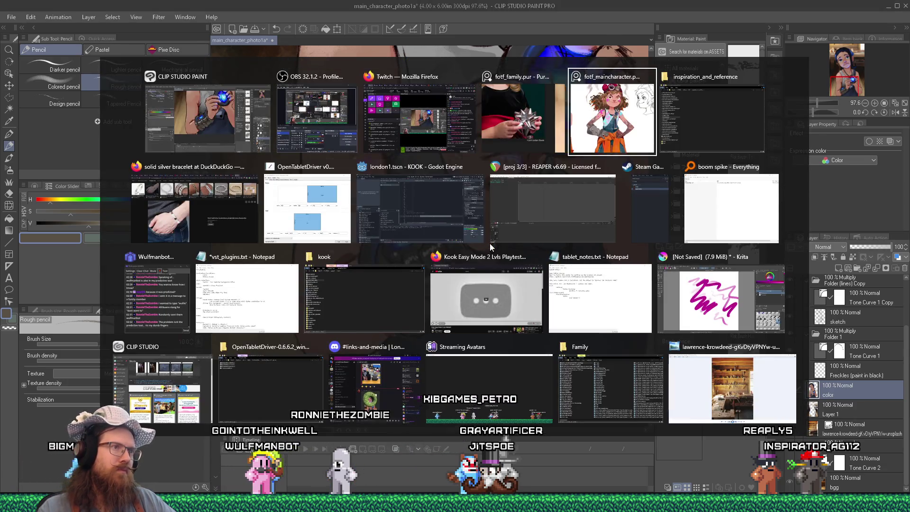
{"action": "key", "text": "alt+Tab"}
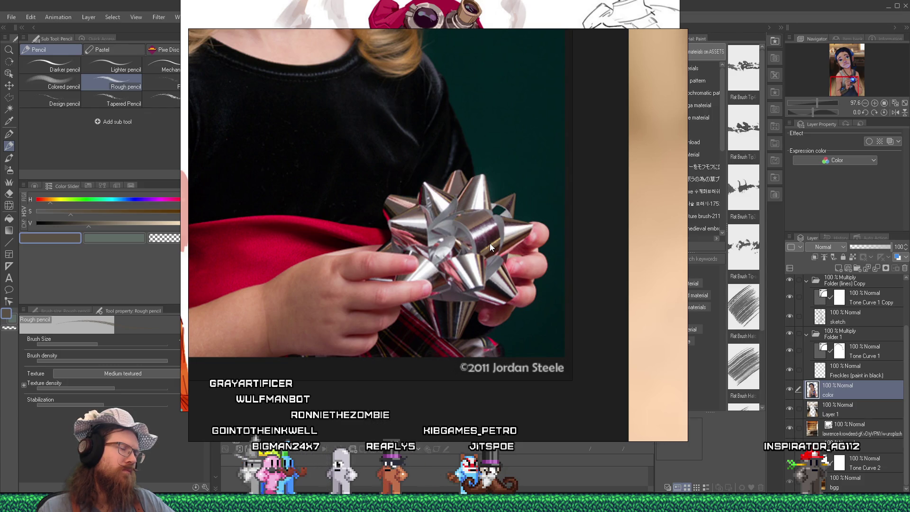
{"action": "key", "text": "alt+Tab"}
{"action": "key", "text": "alt+Tab"}
{"action": "key", "text": "Tab"}
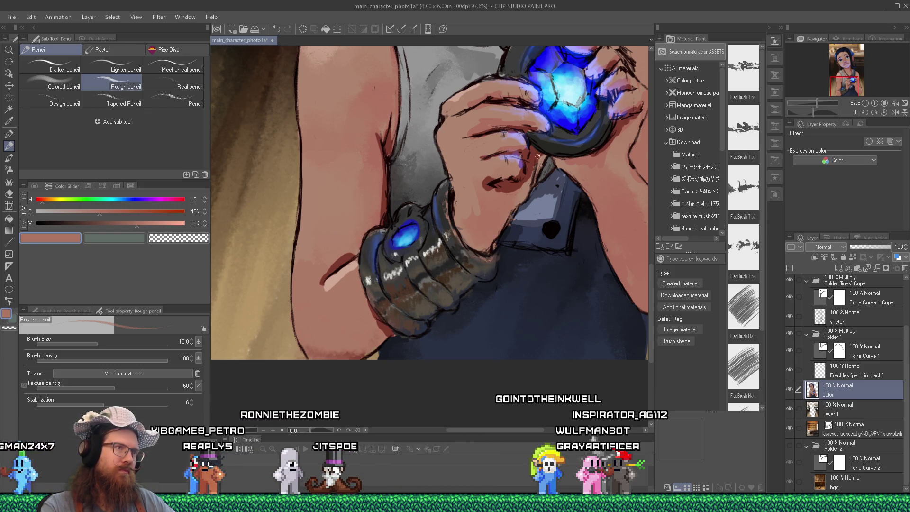
Eyedrop the amulet's blue, then a pale icy cyan (H 192, S 27, V 98) as the colour.
{"action": "left_click", "coordinate": [568, 121], "text": "alt"}
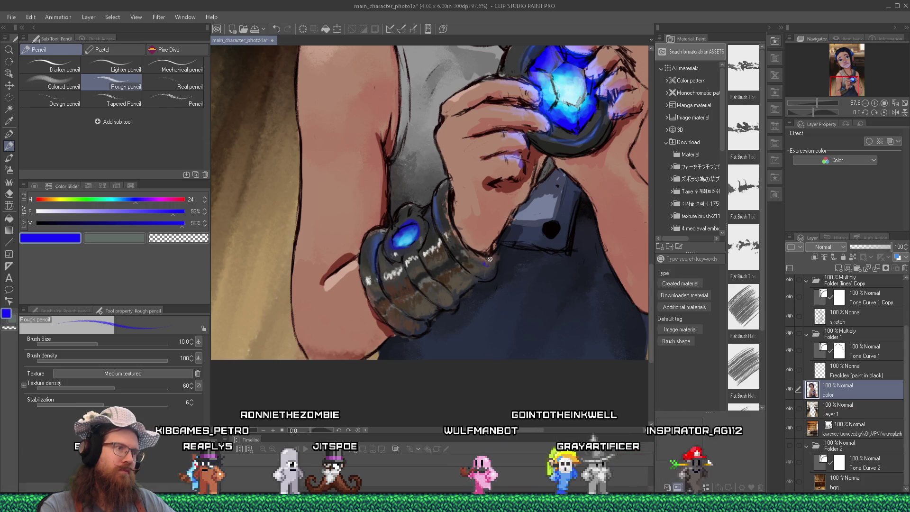
{"action": "left_click", "coordinate": [574, 88], "text": "alt"}
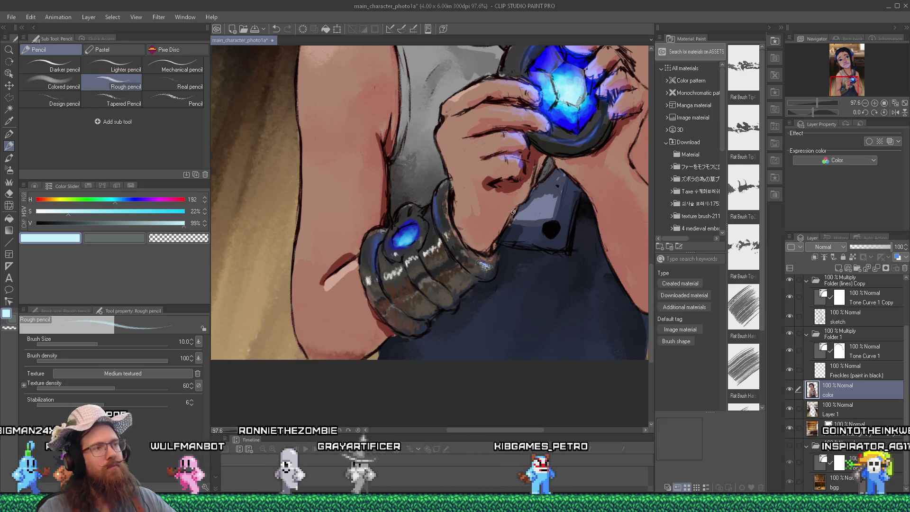
{"action": "scroll", "coordinate": [544, 212], "scroll_direction": "down", "scroll_amount": 5}
{"action": "scroll", "coordinate": [545, 212], "scroll_direction": "up", "scroll_amount": 1}
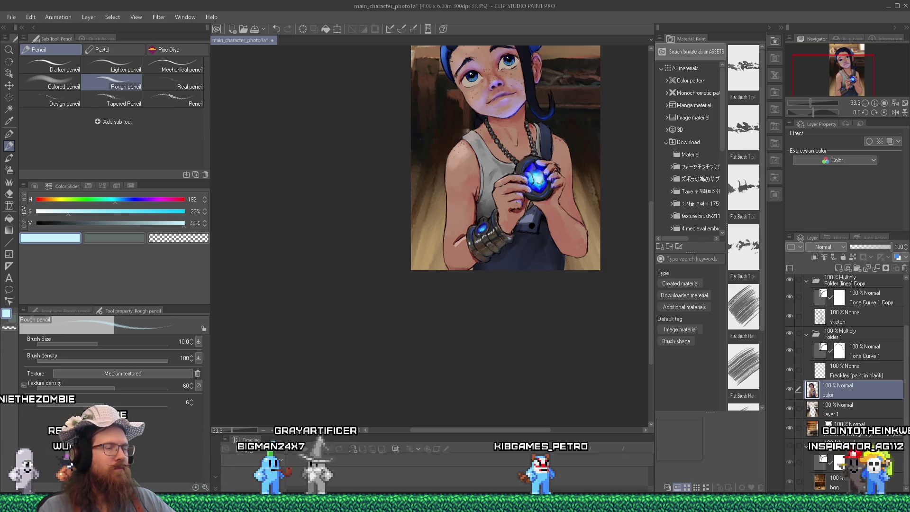
{"action": "scroll", "coordinate": [484, 229], "scroll_direction": "up", "scroll_amount": 6}
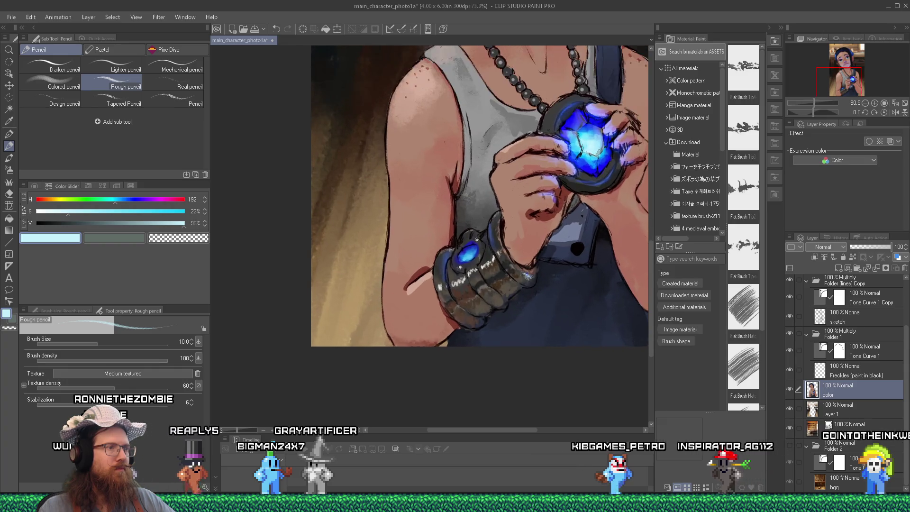
{"action": "scroll", "coordinate": [477, 244], "scroll_direction": "down", "scroll_amount": 5}
{"action": "scroll", "coordinate": [505, 238], "scroll_direction": "up", "scroll_amount": 2}
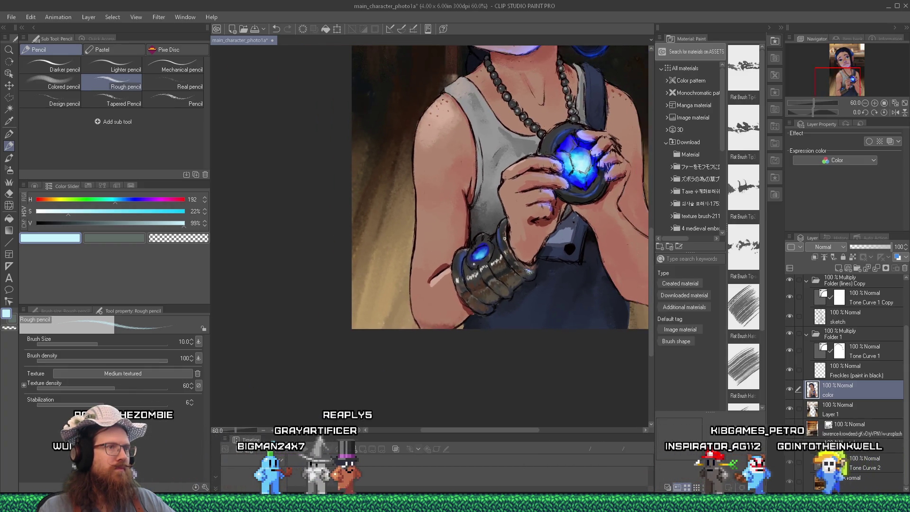
{"action": "scroll", "coordinate": [504, 238], "scroll_direction": "up", "scroll_amount": 1}
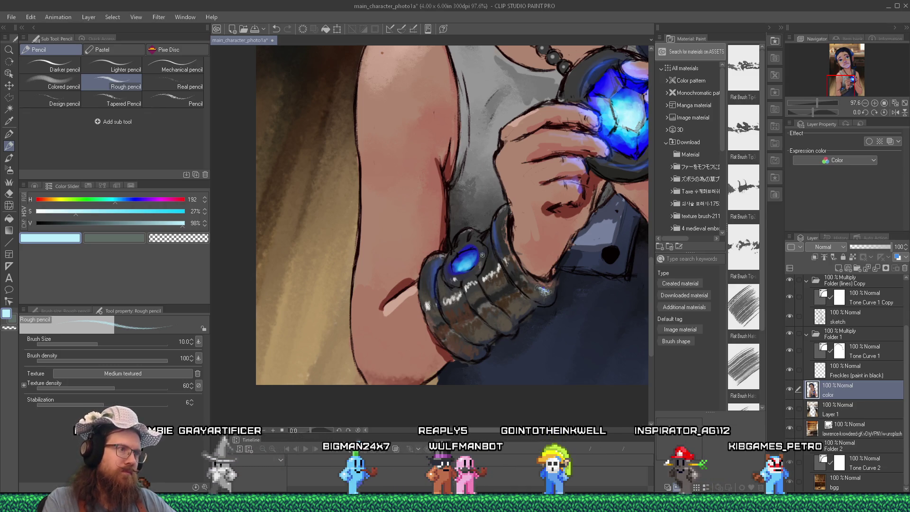
{"action": "mouse_move", "coordinate": [901, 391]}
{"action": "left_mouse_down"}
{"action": "mouse_move", "coordinate": [908, 378]}
{"action": "mouse_move", "coordinate": [901, 389]}
{"action": "left_mouse_up"}
{"action": "scroll", "coordinate": [858, 332], "scroll_direction": "up", "scroll_amount": 3}
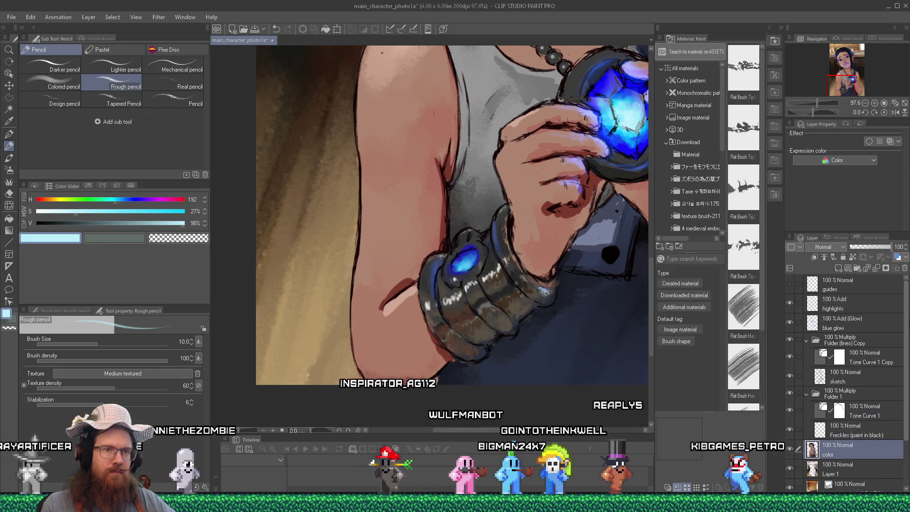
On the highlights layer, eyedrop the gem's pale blue and paint a star sparkle on it.
{"action": "left_click", "coordinate": [853, 304]}
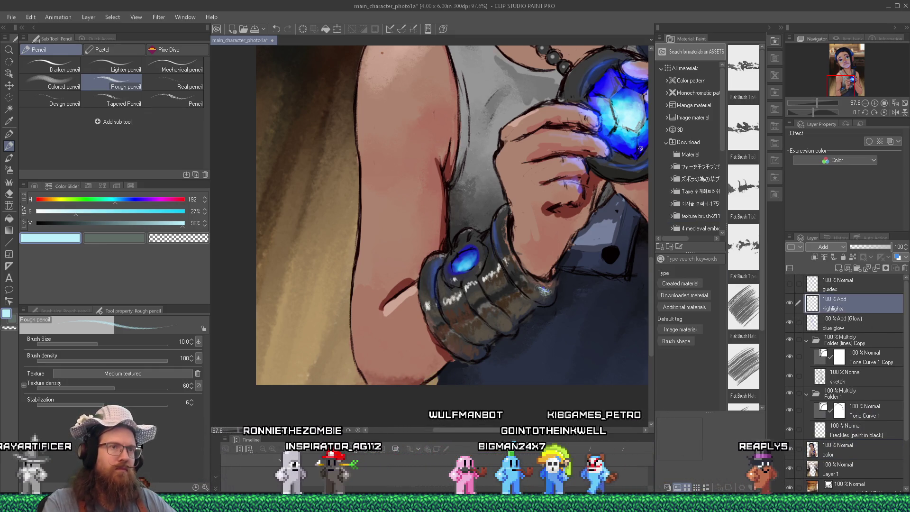
{"action": "left_click", "coordinate": [634, 119], "text": "alt"}
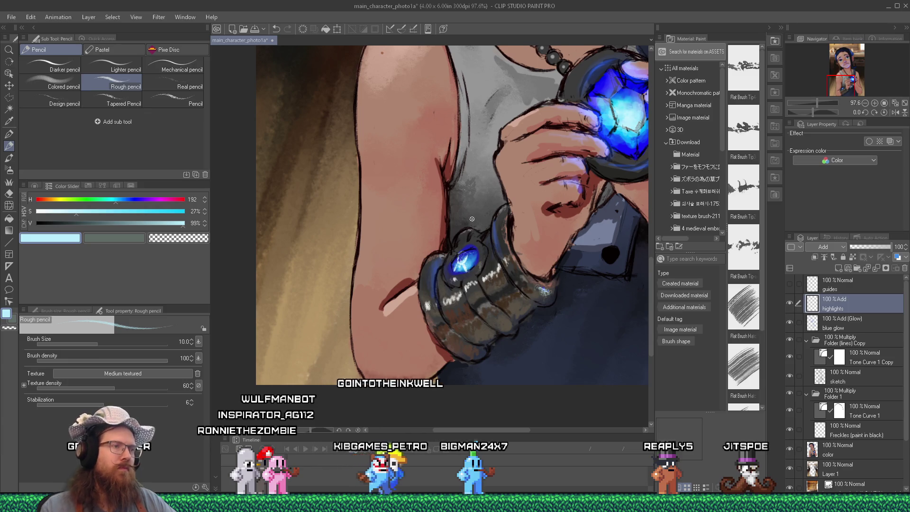
{"action": "scroll", "coordinate": [496, 279], "scroll_direction": "down", "scroll_amount": 2}
{"action": "scroll", "coordinate": [495, 279], "scroll_direction": "down", "scroll_amount": 4}
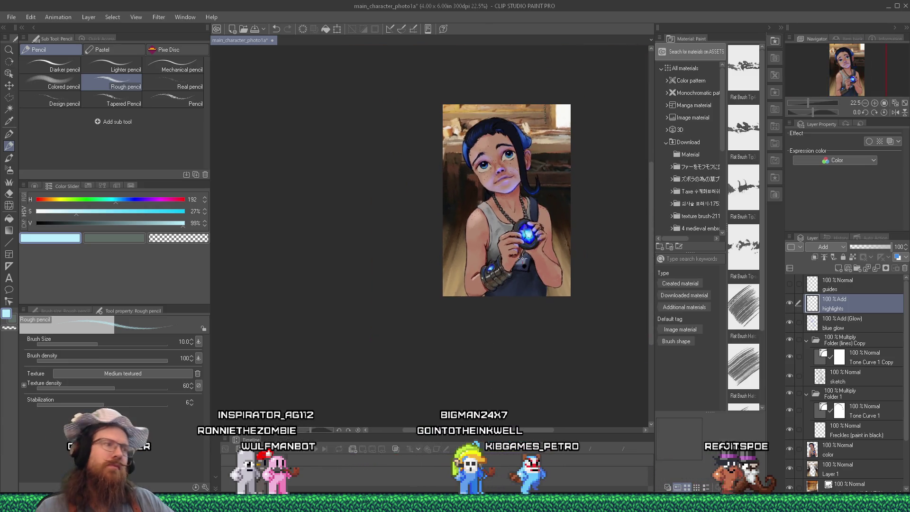
{"action": "scroll", "coordinate": [523, 260], "scroll_direction": "up", "scroll_amount": 1}
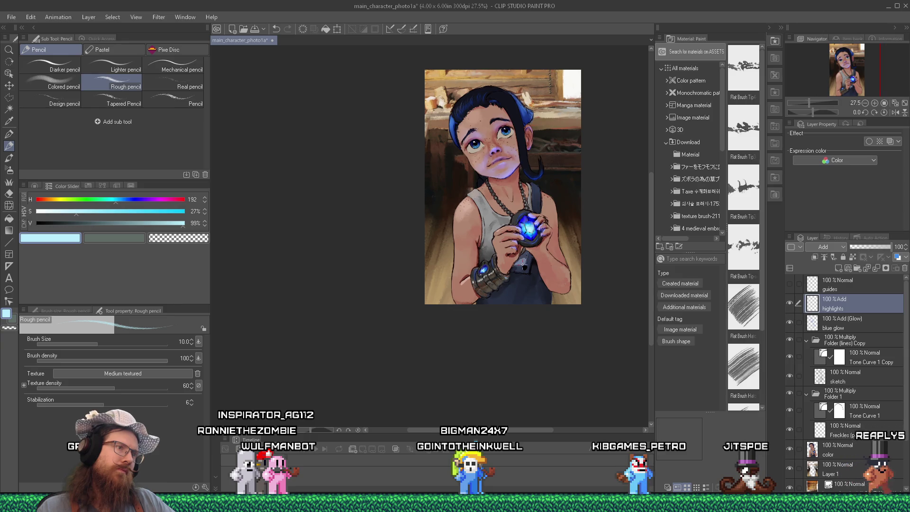
{"action": "scroll", "coordinate": [533, 259], "scroll_direction": "up", "scroll_amount": 2}
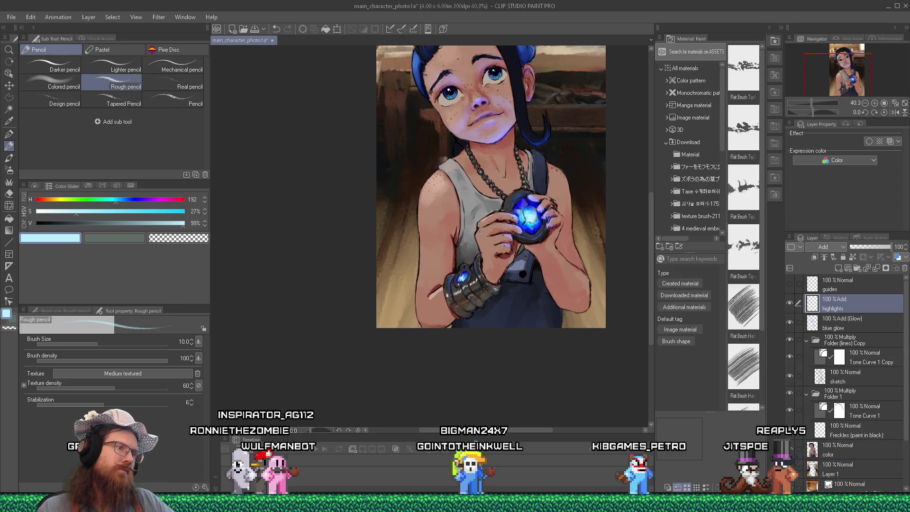
{"action": "scroll", "coordinate": [481, 271], "scroll_direction": "up", "scroll_amount": 2}
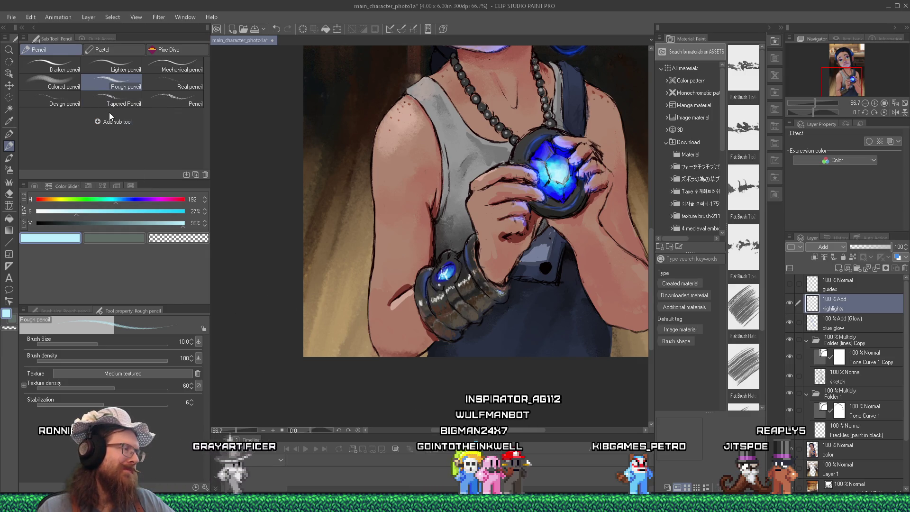
Switch to the textured wet brush, sample dark navy, undo a stroke, and return to the color layer.
{"action": "left_click", "coordinate": [7, 165]}
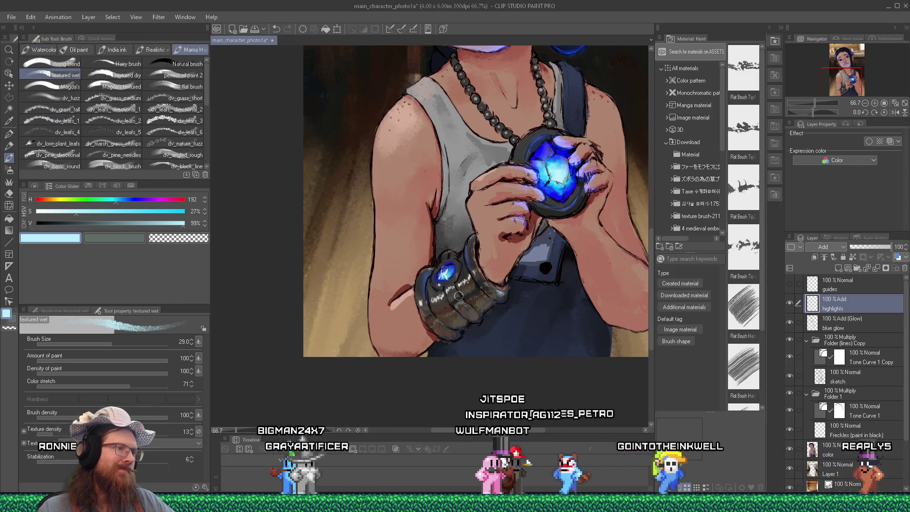
{"action": "scroll", "coordinate": [473, 299], "scroll_direction": "up", "scroll_amount": 1}
{"action": "scroll", "coordinate": [472, 299], "scroll_direction": "up", "scroll_amount": 1}
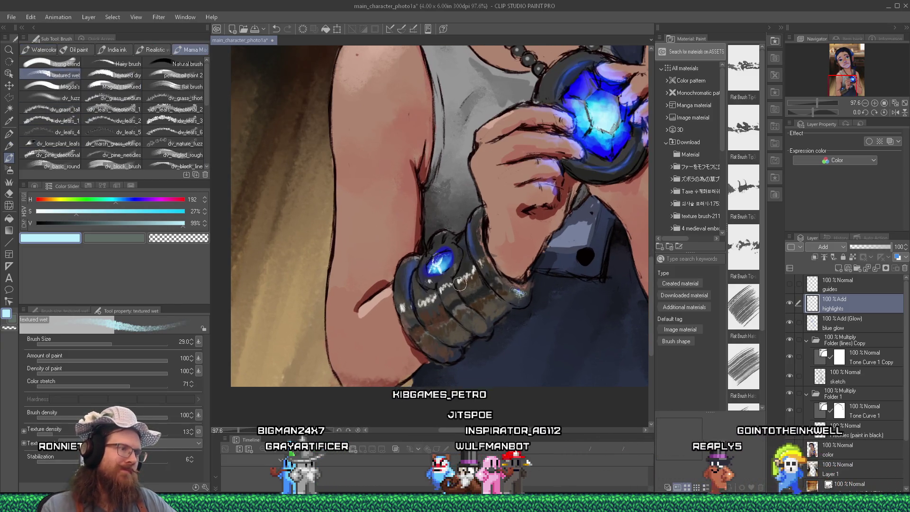
{"action": "left_click", "coordinate": [402, 280], "text": "alt"}
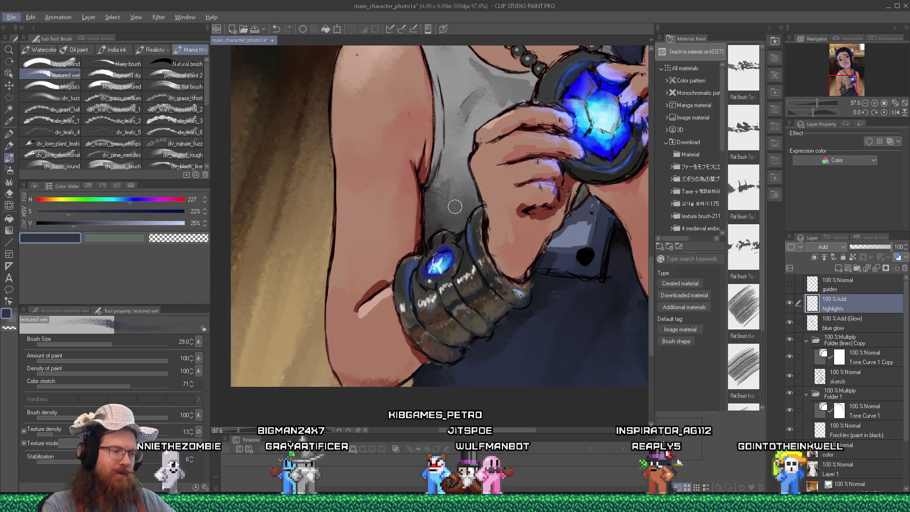
{"action": "key", "text": "ctrl+z"}
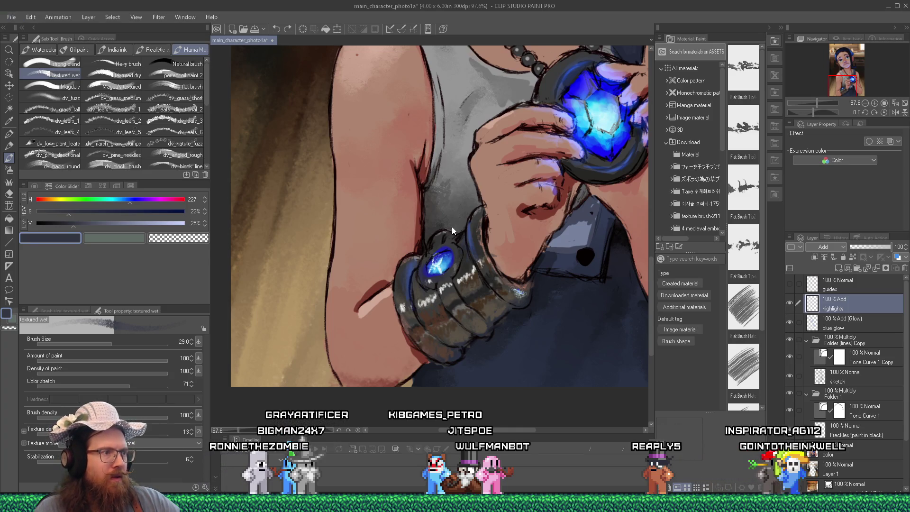
{"action": "scroll", "coordinate": [868, 362], "scroll_direction": "down", "scroll_amount": 3}
{"action": "left_click", "coordinate": [855, 386]}
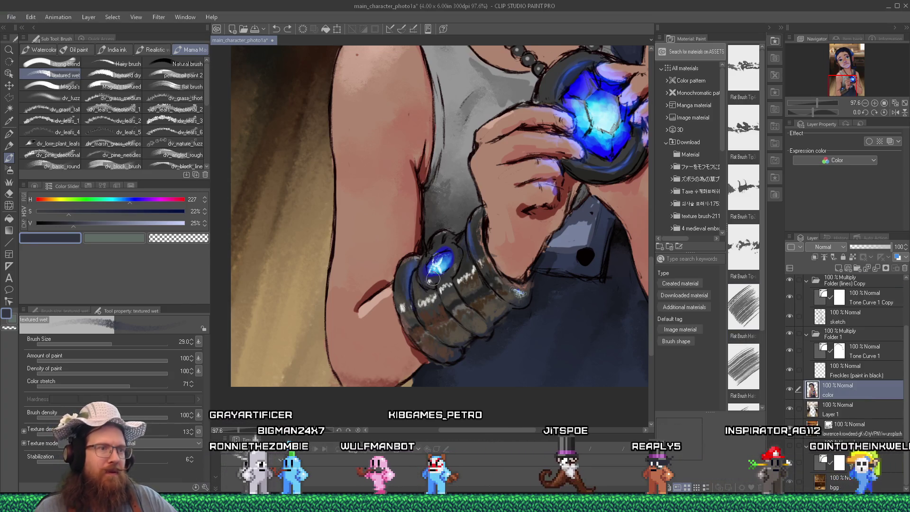
Pick a dark warm brown from the painting, then bring up the Discord chat screenshot.
{"action": "left_click", "coordinate": [403, 285], "text": "alt"}
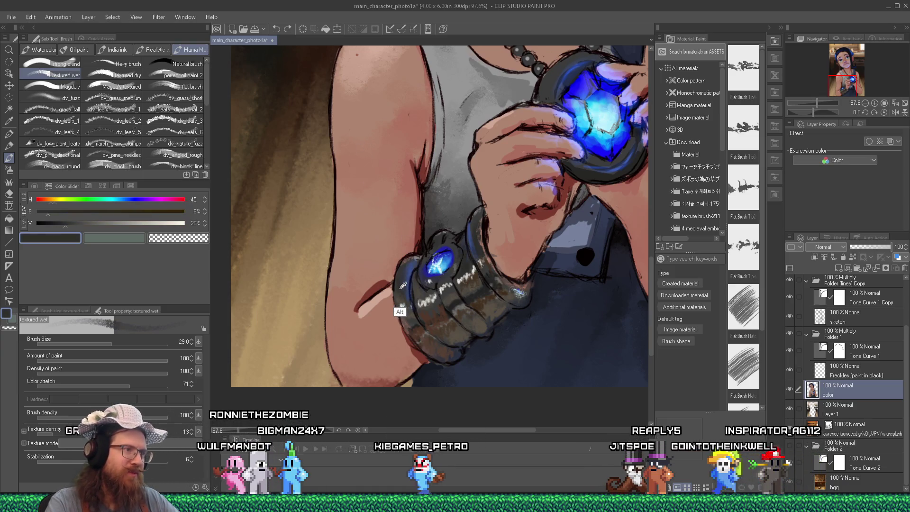
{"action": "left_click", "coordinate": [426, 306], "text": "alt"}
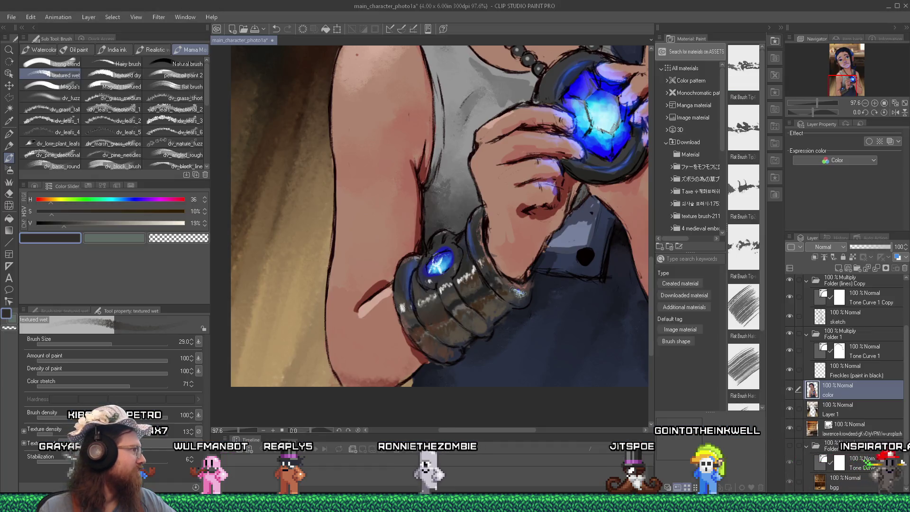
{"action": "key", "text": "alt+Tab"}
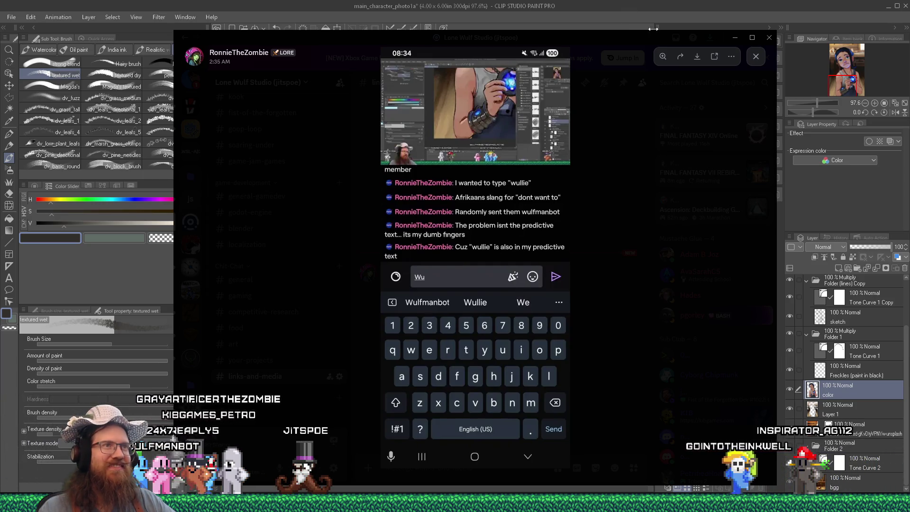
Leave the Discord screenshot and return to the Clip Studio Paint painting.
{"action": "key", "text": "alt+Tab"}
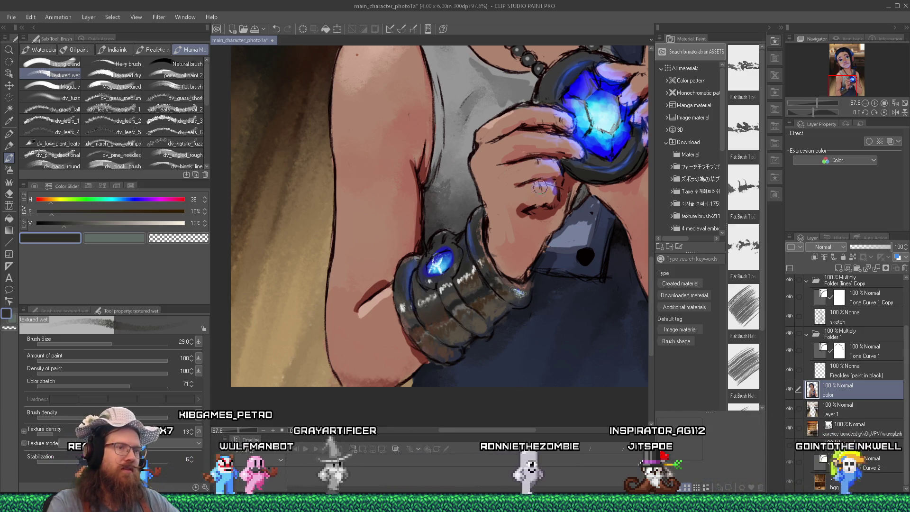
Shade the bracer with a sampled dark brown, then zoom in on the pendant to about 80%.
{"action": "scroll", "coordinate": [478, 142], "scroll_direction": "down", "scroll_amount": 3}
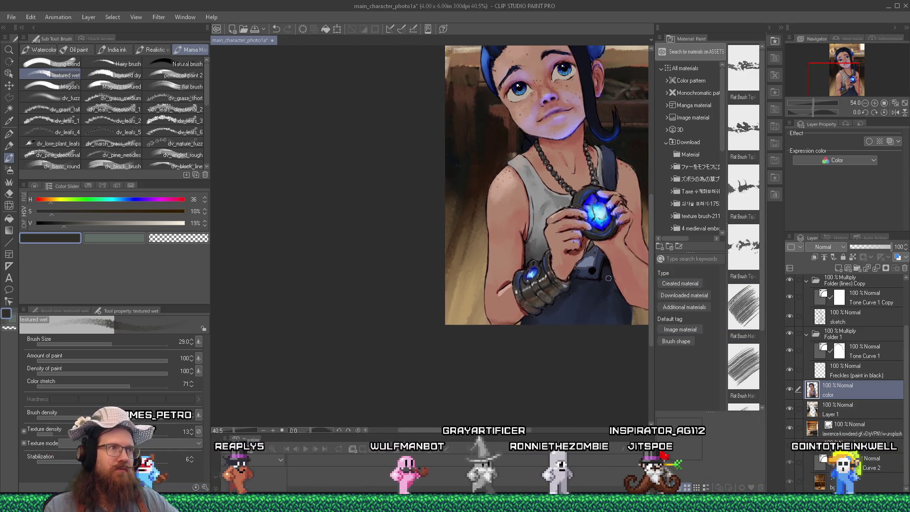
{"action": "left_click", "coordinate": [478, 129], "text": "alt"}
{"action": "scroll", "coordinate": [534, 315], "scroll_direction": "up", "scroll_amount": 5}
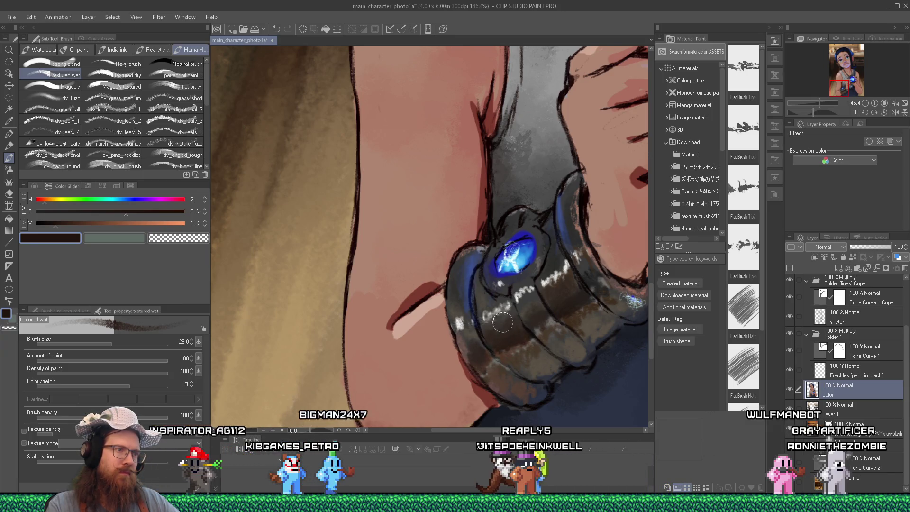
{"action": "scroll", "coordinate": [531, 232], "scroll_direction": "down", "scroll_amount": 10}
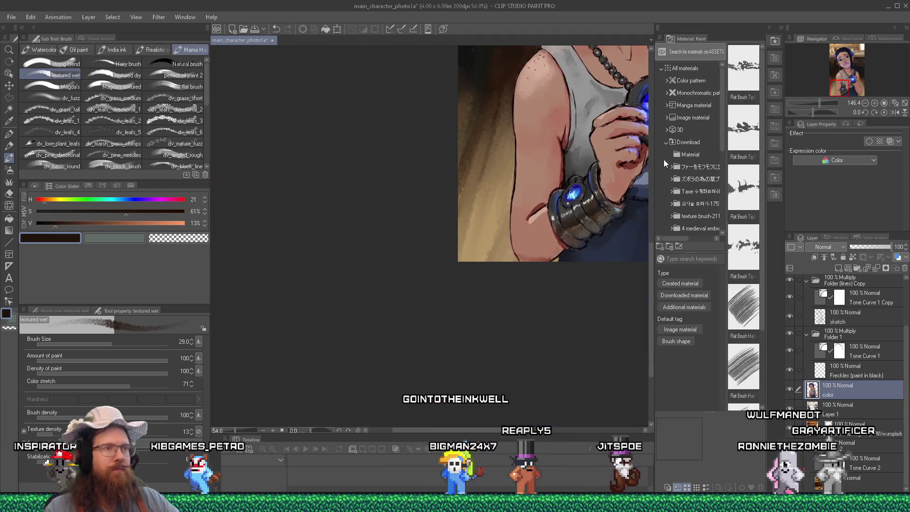
{"action": "scroll", "coordinate": [668, 167], "scroll_direction": "down", "scroll_amount": 2}
{"action": "scroll", "coordinate": [594, 211], "scroll_direction": "up", "scroll_amount": 1}
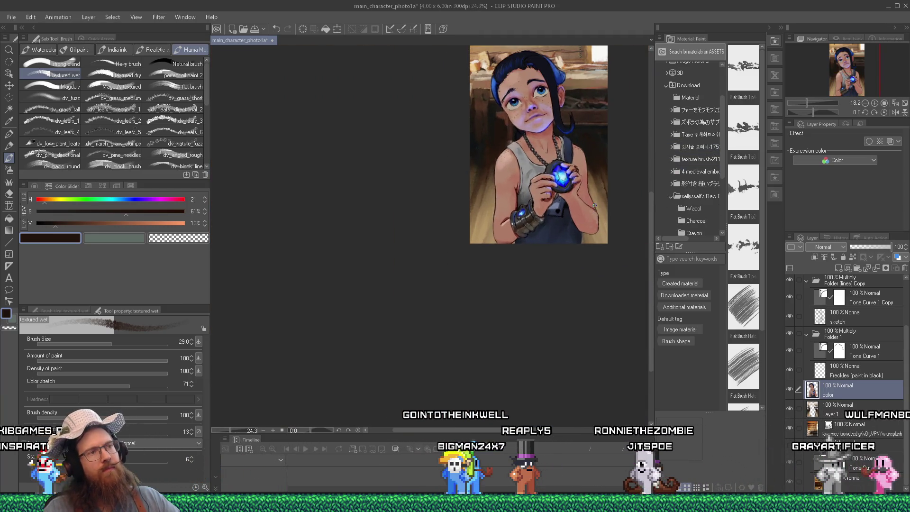
{"action": "scroll", "coordinate": [464, 171], "scroll_direction": "up", "scroll_amount": 4}
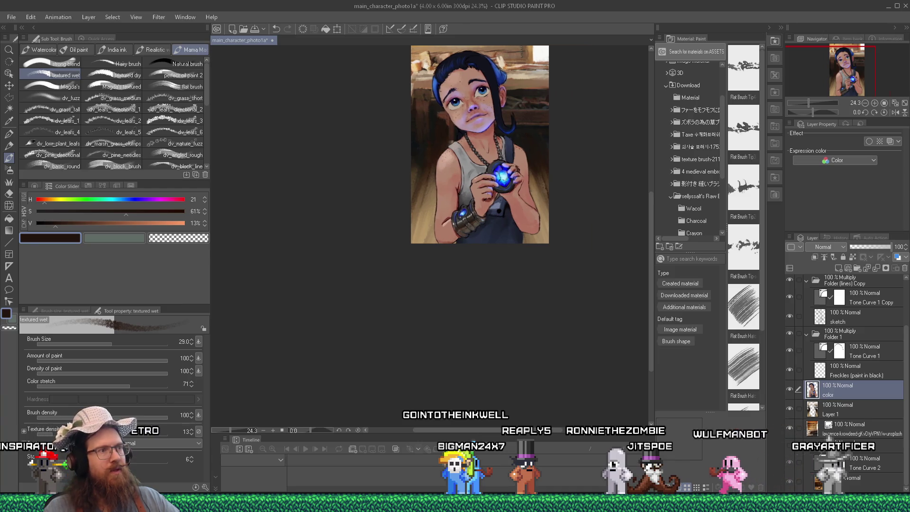
{"action": "scroll", "coordinate": [464, 172], "scroll_direction": "up", "scroll_amount": 1}
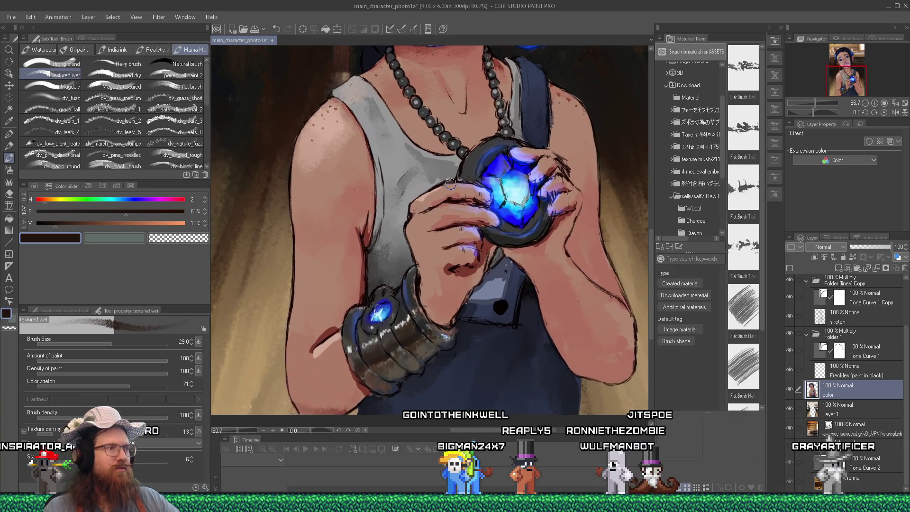
Sample a near-black grey (H 0, S 0, V 8) from the pendant's metal rim, then recentre the whole illustration.
{"action": "left_click", "coordinate": [437, 221], "text": "alt"}
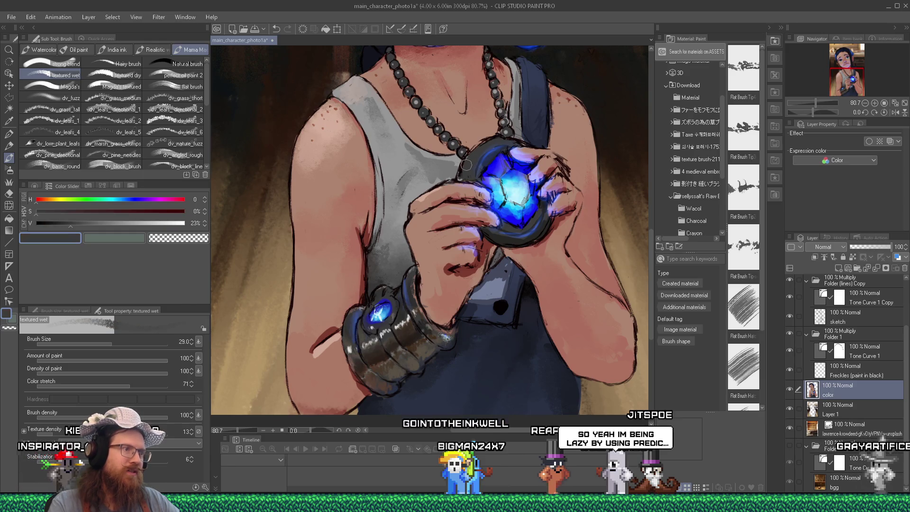
{"action": "scroll", "coordinate": [371, 359], "scroll_direction": "up", "scroll_amount": 1}
{"action": "scroll", "coordinate": [371, 359], "scroll_direction": "up", "scroll_amount": 1}
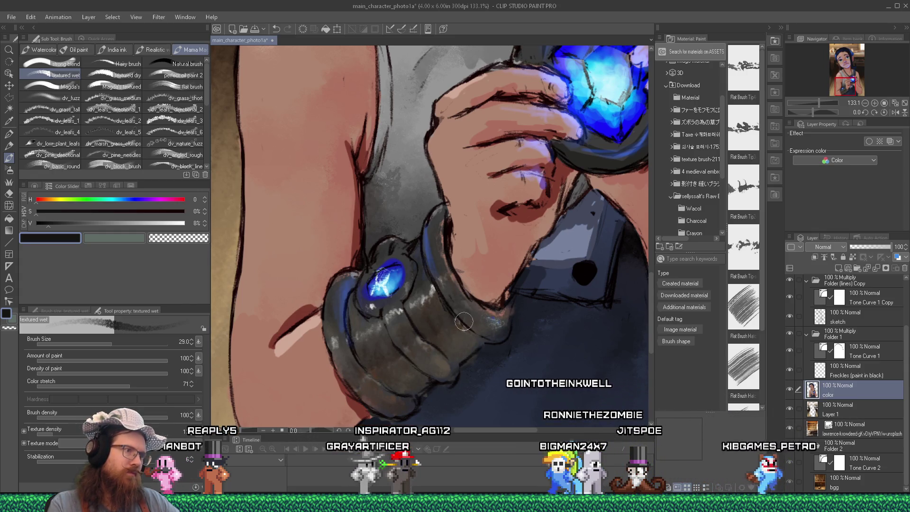
{"action": "scroll", "coordinate": [429, 344], "scroll_direction": "down", "scroll_amount": 5}
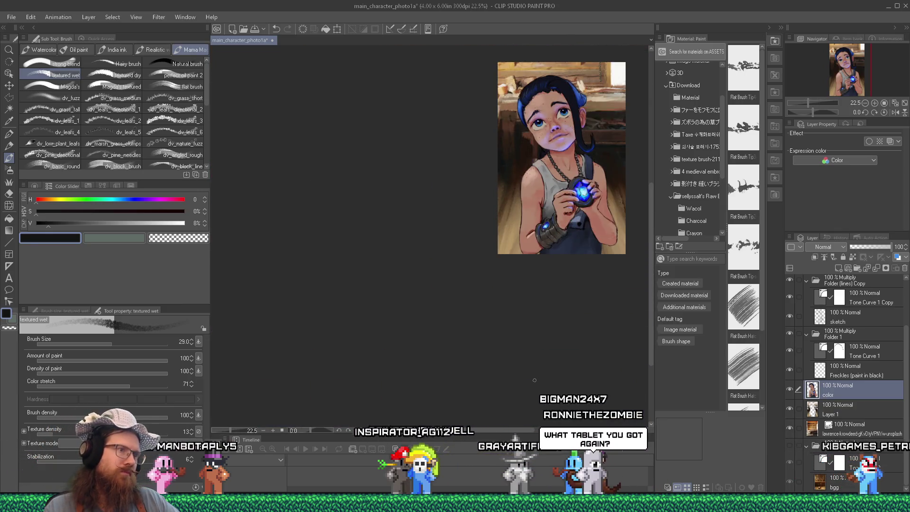
{"action": "left_click_drag", "start_coordinate": [489, 432], "coordinate": [522, 433]}
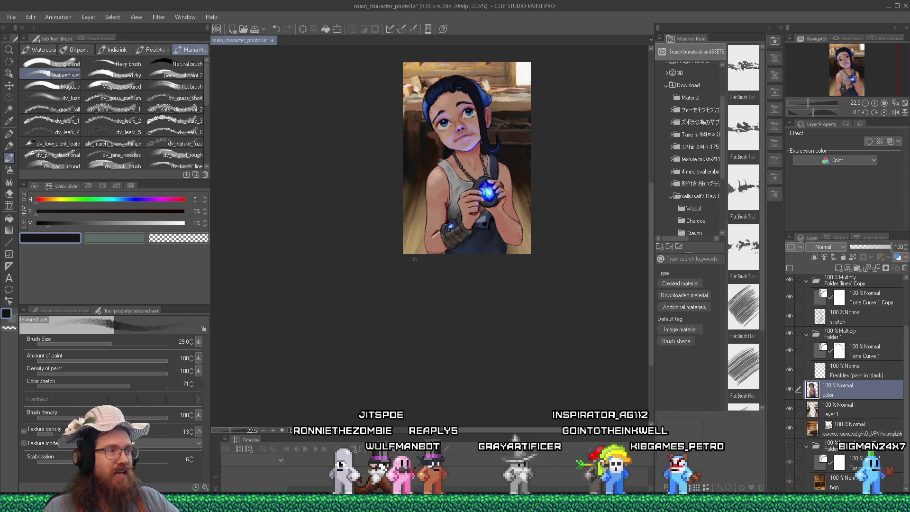
Repaint the forearm around the bracer using sampled dark reds and skin tones, ending on warm tan.
{"action": "scroll", "coordinate": [414, 259], "scroll_direction": "up", "scroll_amount": 8}
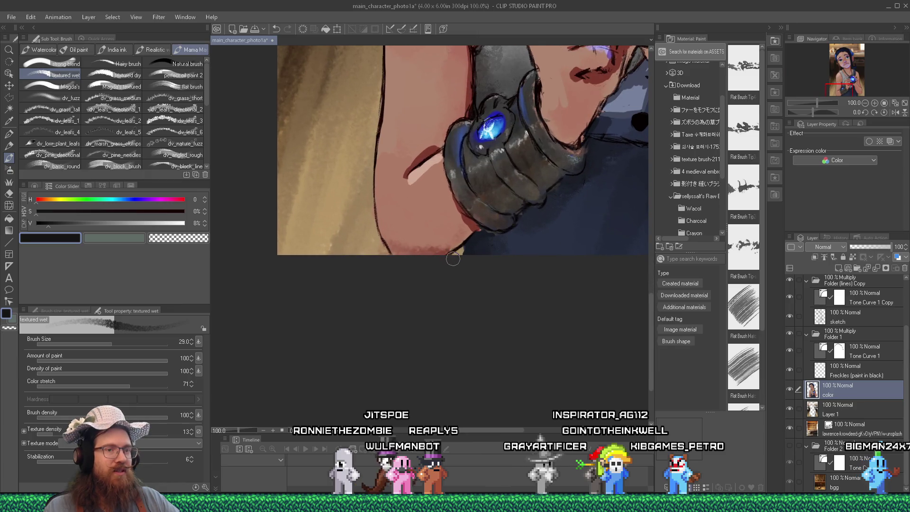
{"action": "scroll", "coordinate": [452, 259], "scroll_direction": "up", "scroll_amount": 1}
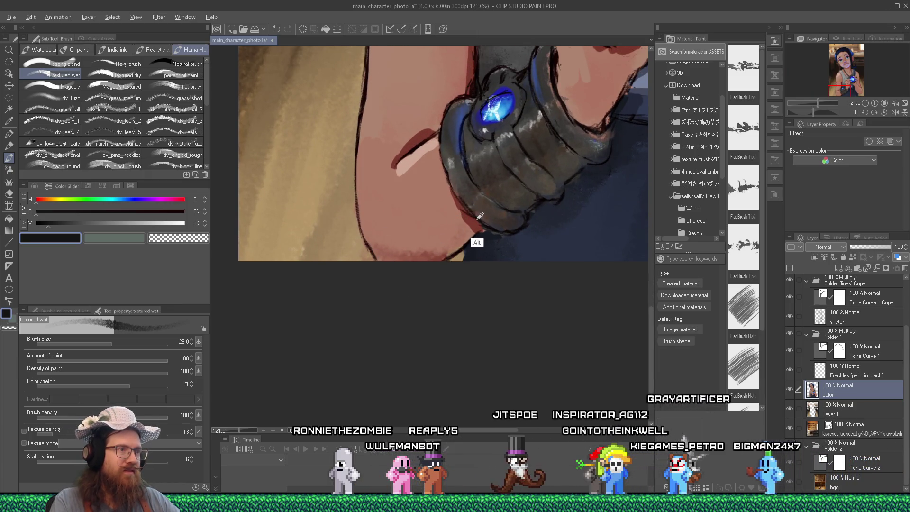
{"action": "left_click", "coordinate": [450, 242], "text": "alt"}
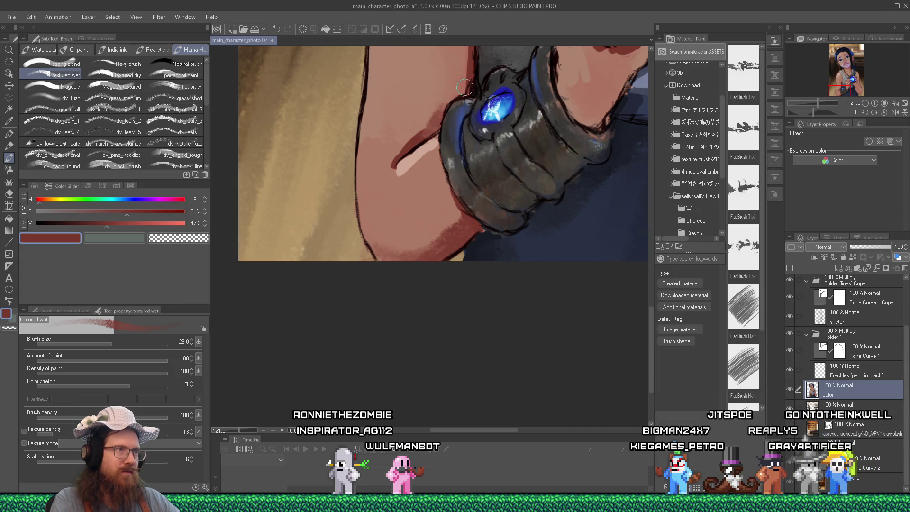
{"action": "left_click", "coordinate": [445, 100], "text": "alt"}
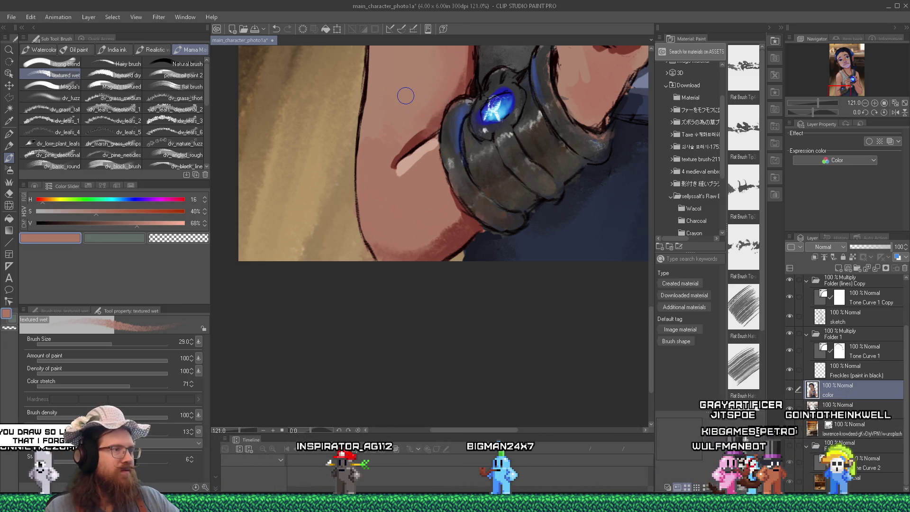
{"action": "scroll", "coordinate": [406, 96], "scroll_direction": "down", "scroll_amount": 5}
{"action": "scroll", "coordinate": [427, 121], "scroll_direction": "up", "scroll_amount": 5}
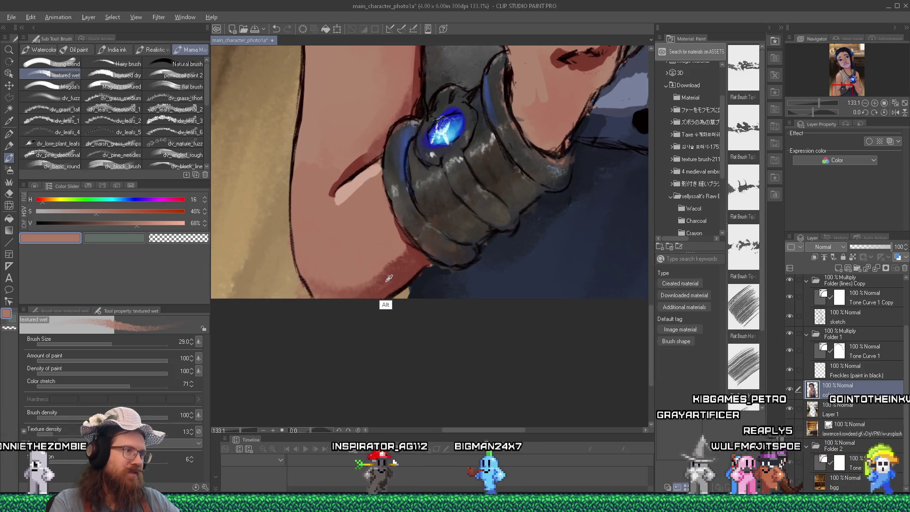
{"action": "left_click", "coordinate": [393, 255], "text": "alt"}
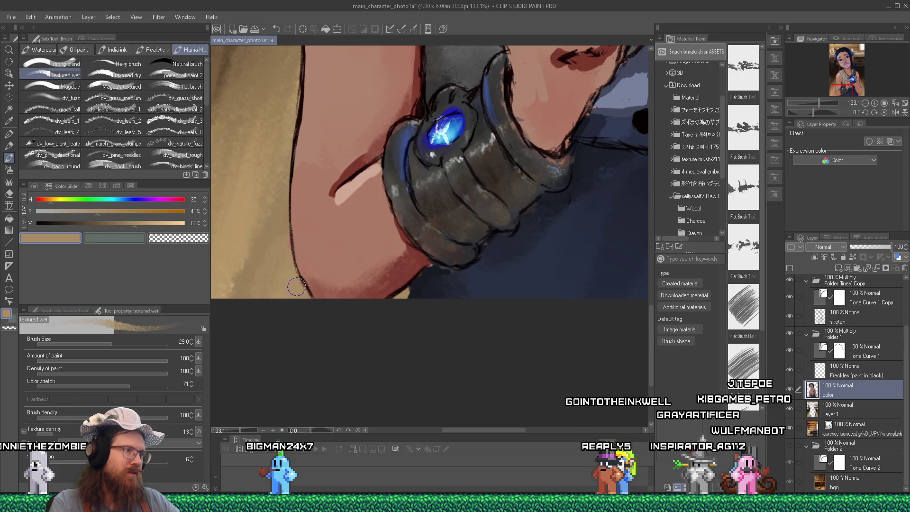
{"action": "scroll", "coordinate": [313, 298], "scroll_direction": "down", "scroll_amount": 5}
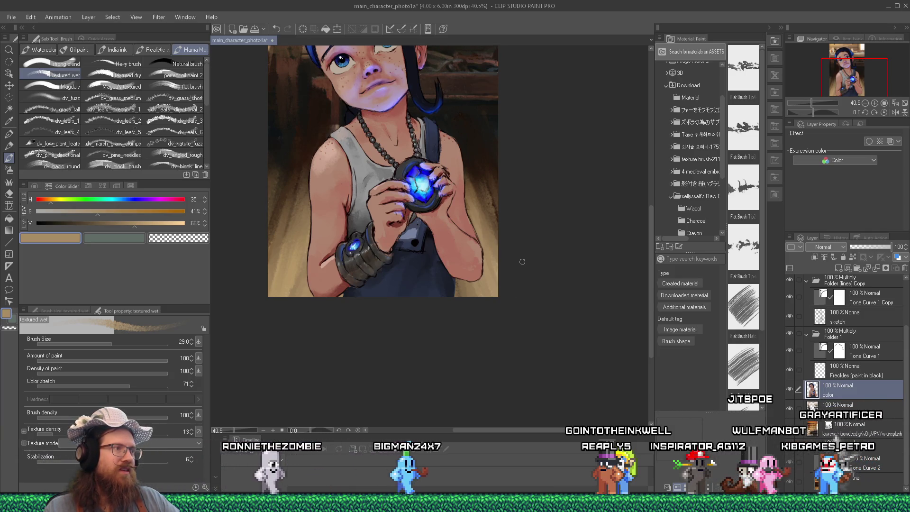
{"action": "scroll", "coordinate": [363, 217], "scroll_direction": "up", "scroll_amount": 1}
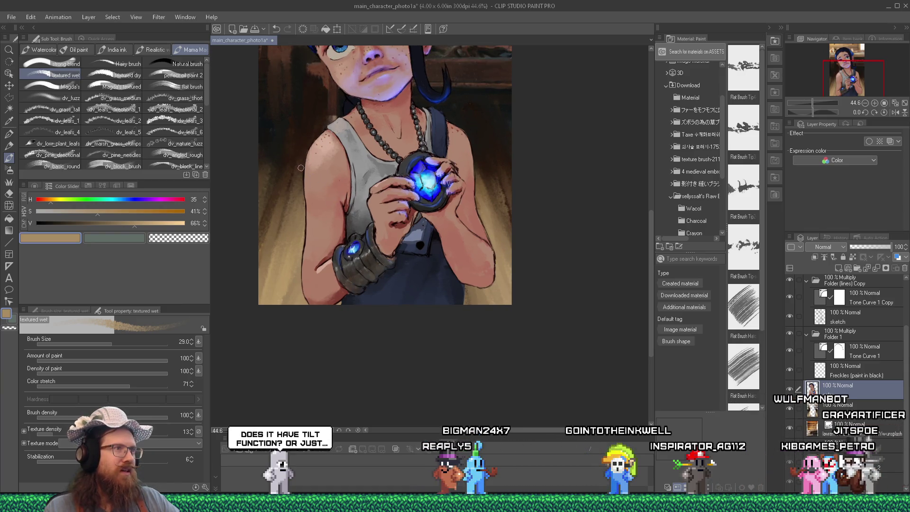
{"action": "mouse_move", "coordinate": [651, 269]}
{"action": "left_mouse_down"}
{"action": "mouse_move", "coordinate": [635, 195]}
{"action": "mouse_move", "coordinate": [636, 218]}
{"action": "mouse_move", "coordinate": [577, 231]}
{"action": "left_mouse_up"}
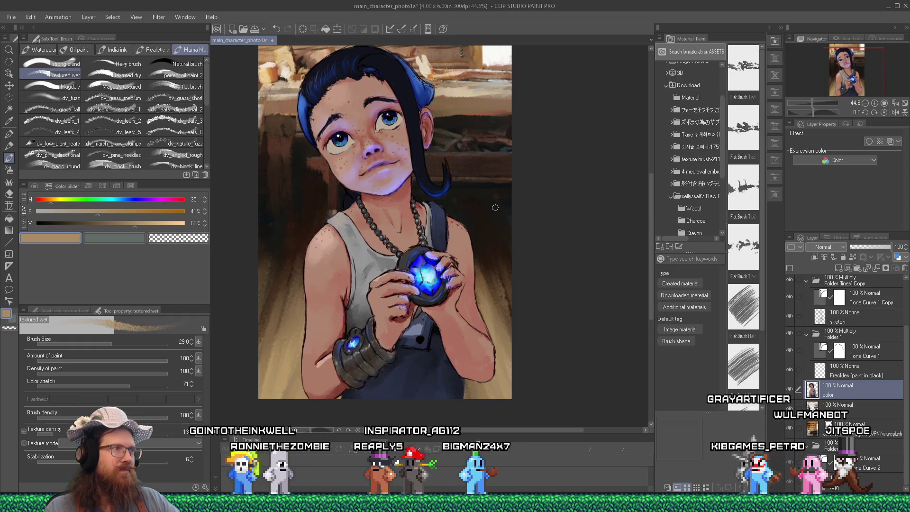
Paint the arm beside the pendant with sampled skin tones, then pick near-white from the window.
{"action": "left_click", "coordinate": [503, 73], "text": "alt"}
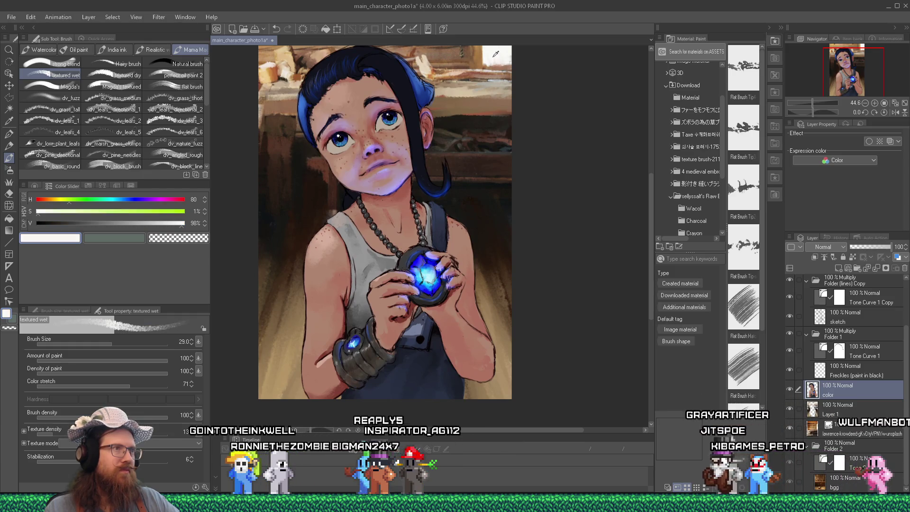
{"action": "scroll", "coordinate": [477, 241], "scroll_direction": "up", "scroll_amount": 3}
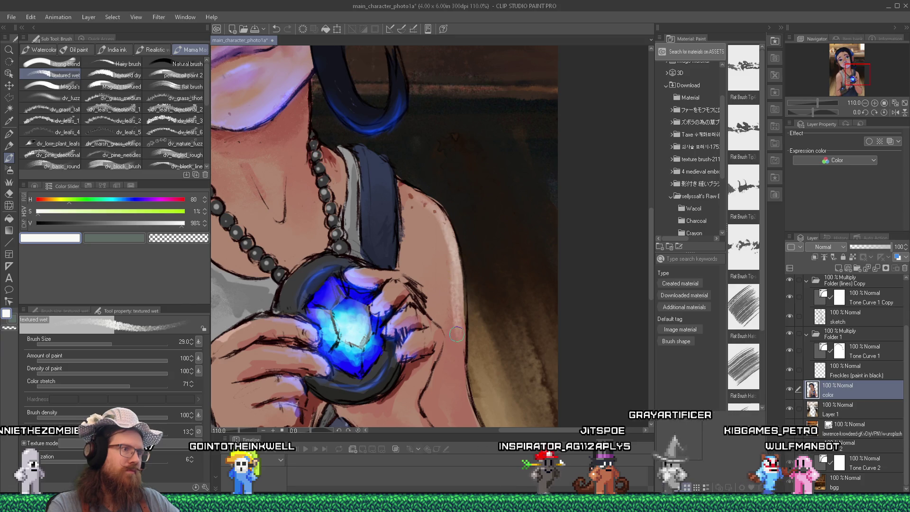
{"action": "left_click", "coordinate": [443, 287], "text": "alt"}
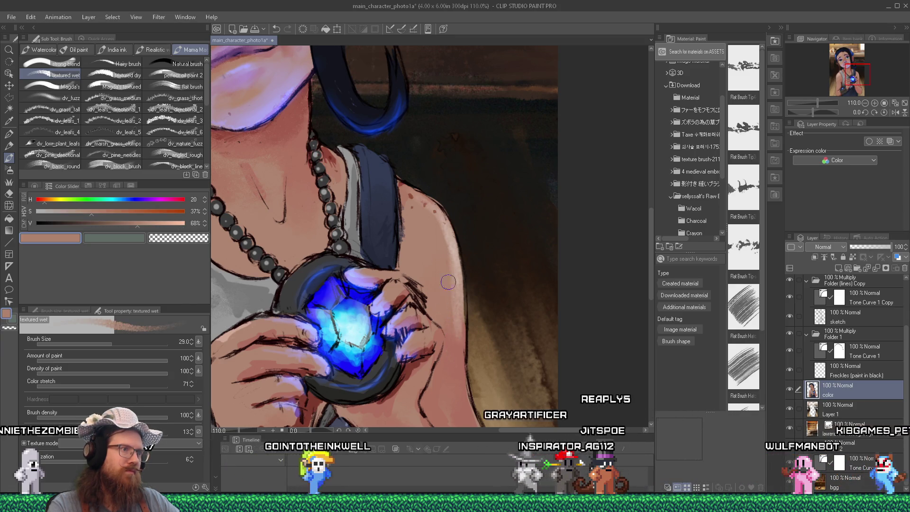
{"action": "left_click", "coordinate": [453, 320], "text": "alt"}
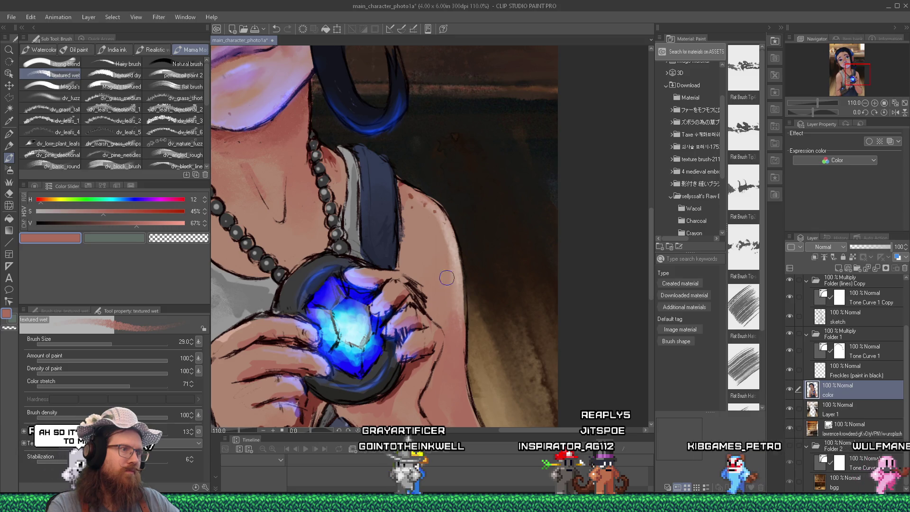
{"action": "scroll", "coordinate": [442, 305], "scroll_direction": "down", "scroll_amount": 5}
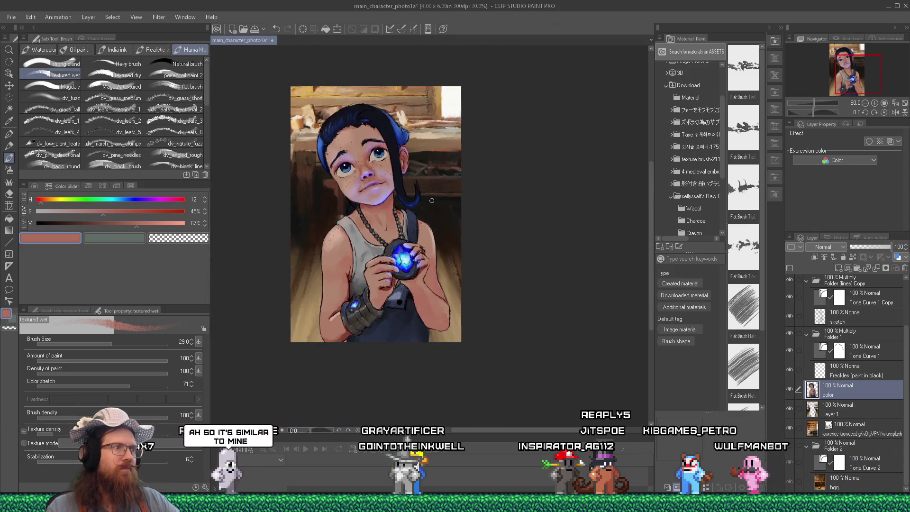
{"action": "left_click", "coordinate": [449, 121], "text": "alt"}
{"action": "scroll", "coordinate": [403, 137], "scroll_direction": "up", "scroll_amount": 3}
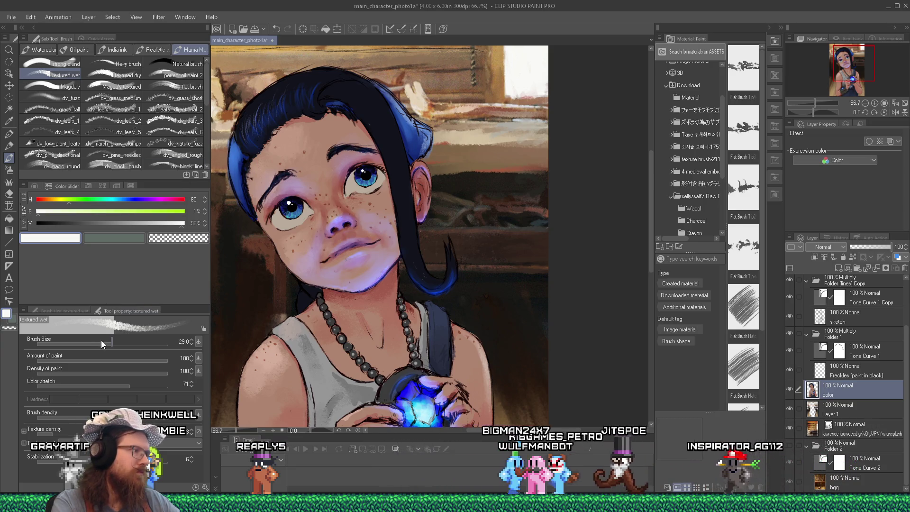
Shrink the brush to size 9.2 and add small white highlights on the face, zooming to review.
{"action": "left_click_drag", "start_coordinate": [101, 340], "coordinate": [95, 342]}
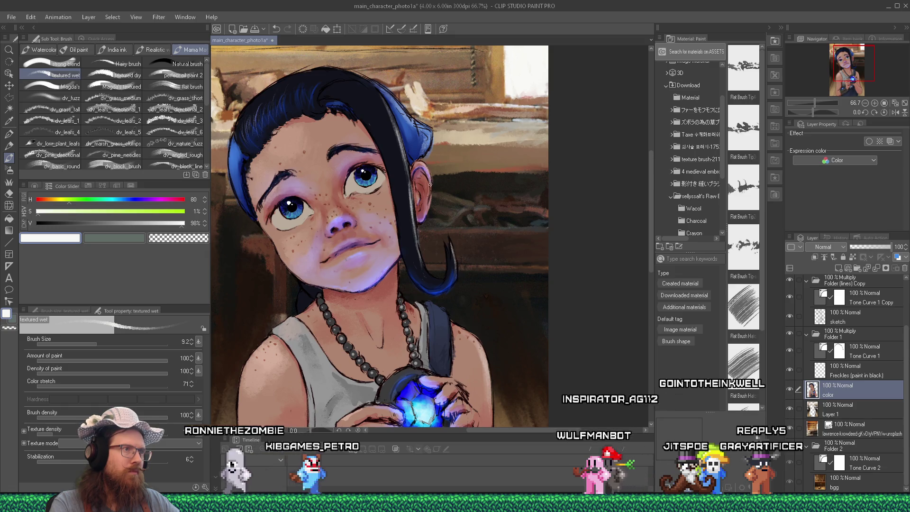
{"action": "scroll", "coordinate": [439, 170], "scroll_direction": "down", "scroll_amount": 4}
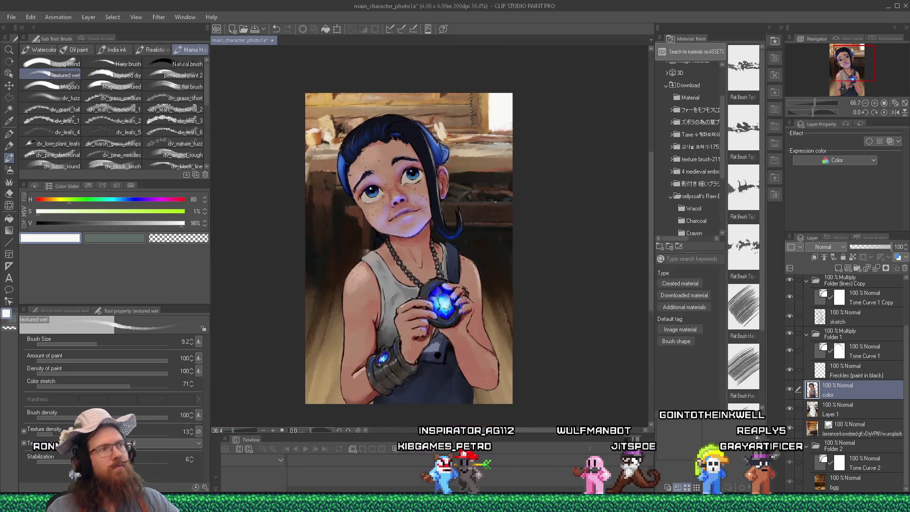
{"action": "scroll", "coordinate": [470, 194], "scroll_direction": "up", "scroll_amount": 2}
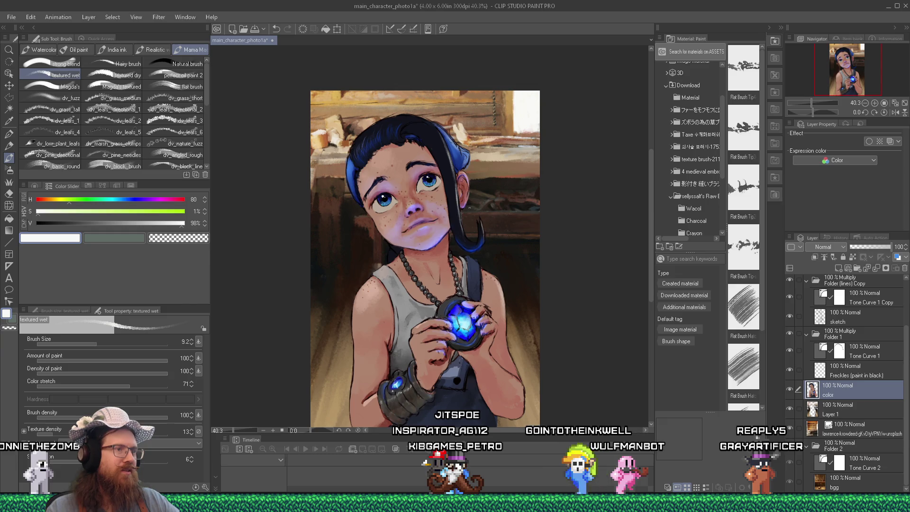
{"action": "scroll", "coordinate": [470, 195], "scroll_direction": "up", "scroll_amount": 3}
{"action": "scroll", "coordinate": [503, 286], "scroll_direction": "down", "scroll_amount": 1}
{"action": "scroll", "coordinate": [500, 283], "scroll_direction": "up", "scroll_amount": 1}
{"action": "scroll", "coordinate": [498, 279], "scroll_direction": "down", "scroll_amount": 3}
{"action": "scroll", "coordinate": [497, 274], "scroll_direction": "up", "scroll_amount": 5}
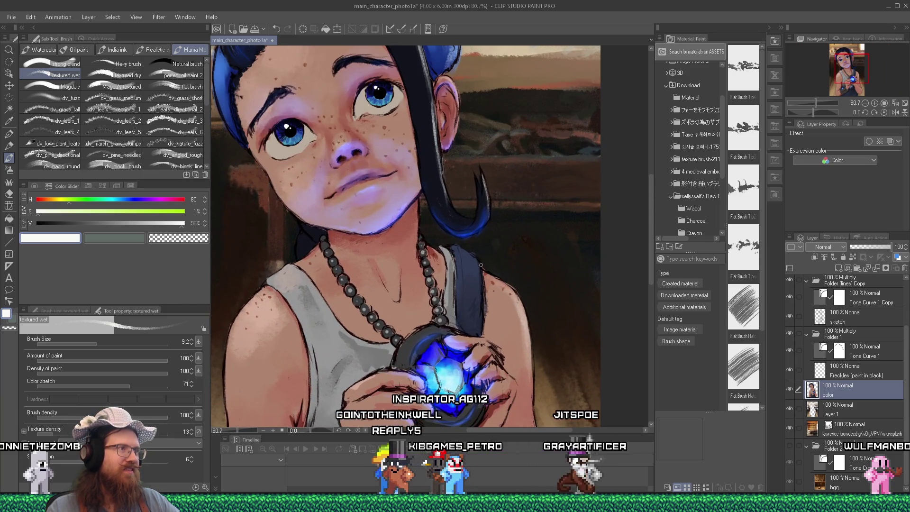
{"action": "scroll", "coordinate": [481, 266], "scroll_direction": "down", "scroll_amount": 3}
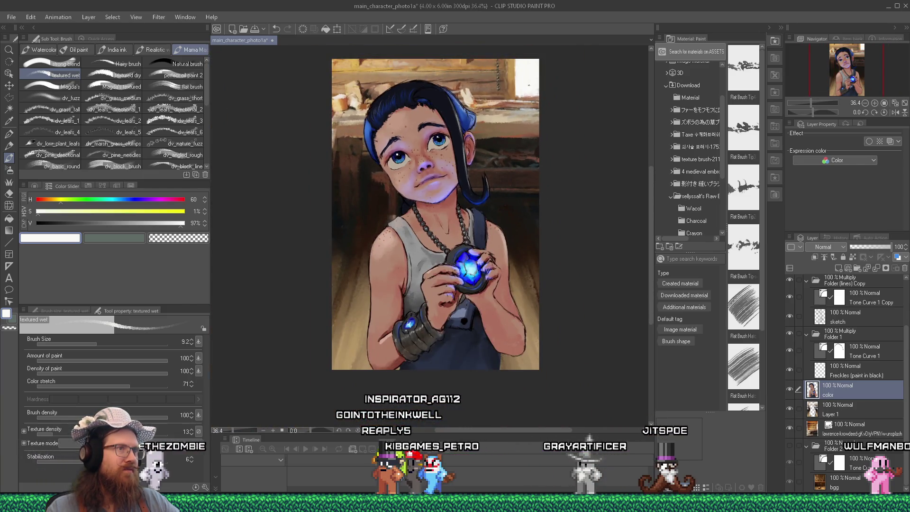
{"action": "scroll", "coordinate": [480, 215], "scroll_direction": "up", "scroll_amount": 4}
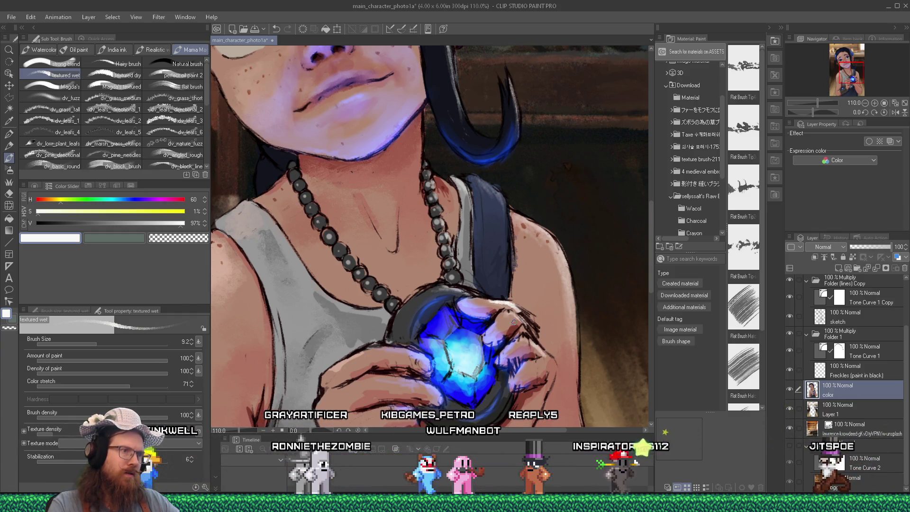
{"action": "left_click", "coordinate": [513, 308], "text": "alt"}
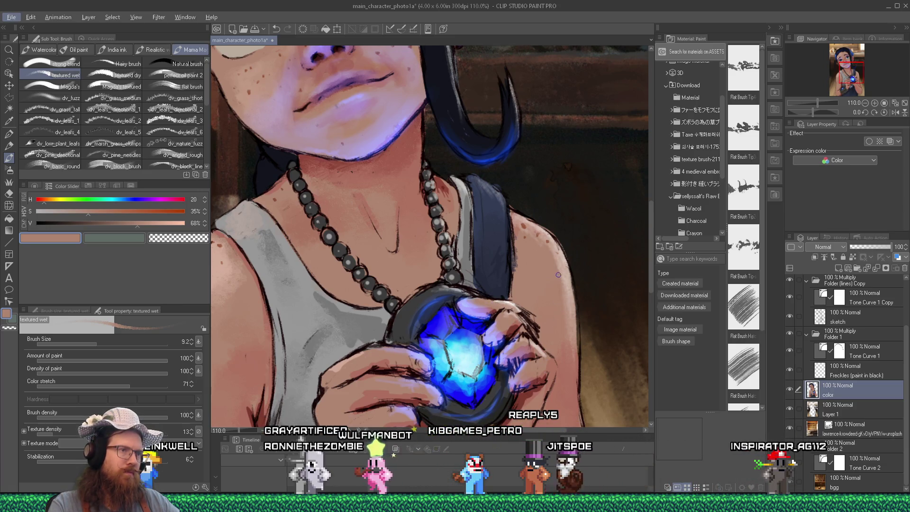
{"action": "left_click_drag", "start_coordinate": [650, 231], "coordinate": [644, 85]}
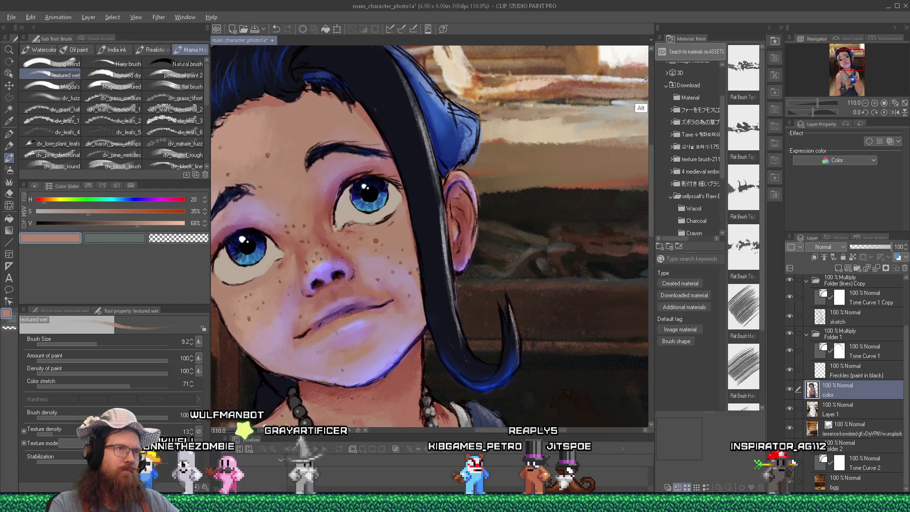
{"action": "left_click", "coordinate": [618, 52], "text": "alt"}
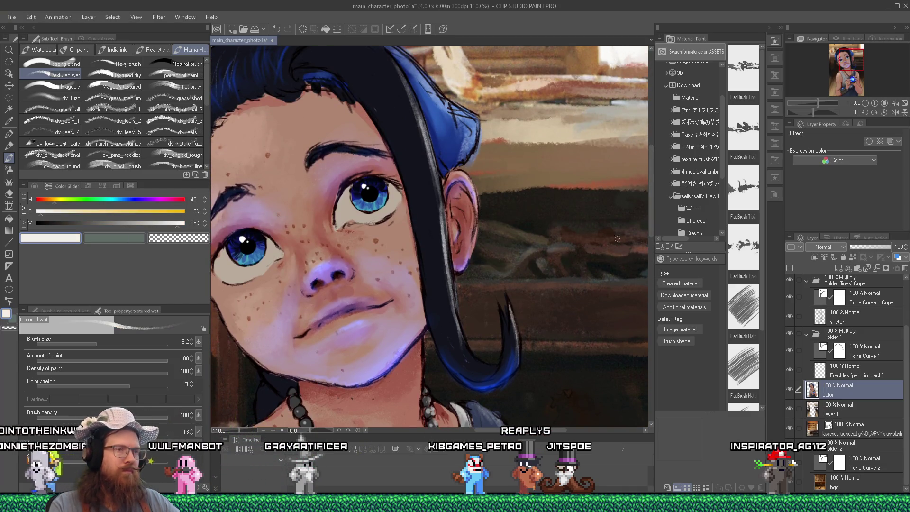
{"action": "left_click_drag", "start_coordinate": [652, 218], "coordinate": [644, 287]}
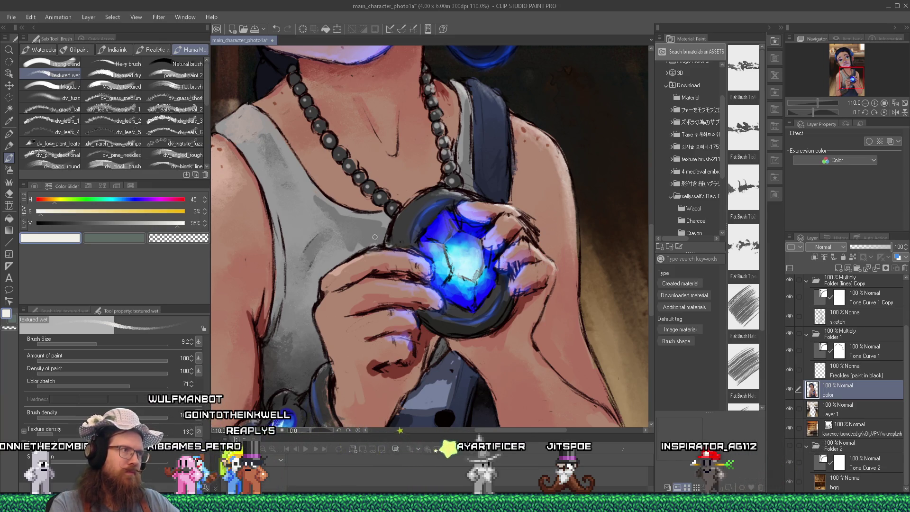
{"action": "scroll", "coordinate": [372, 224], "scroll_direction": "down", "scroll_amount": 5}
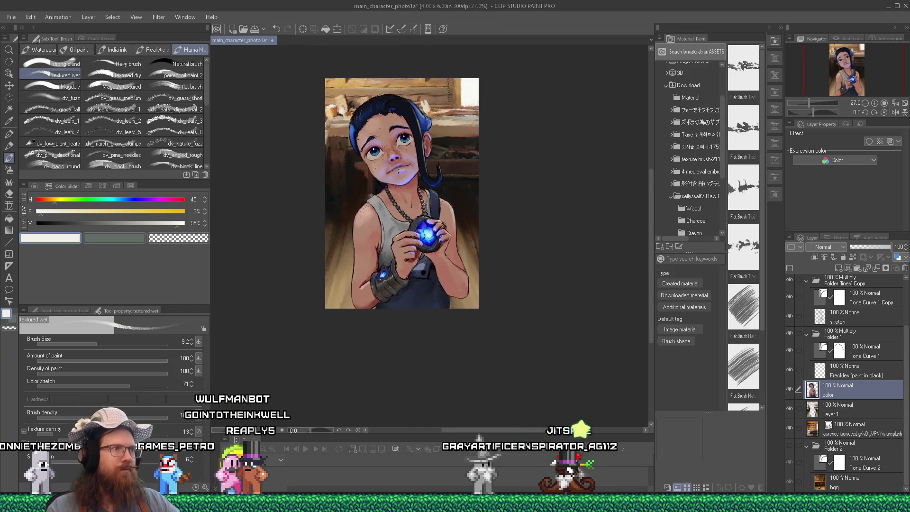
{"action": "scroll", "coordinate": [410, 159], "scroll_direction": "up", "scroll_amount": 1}
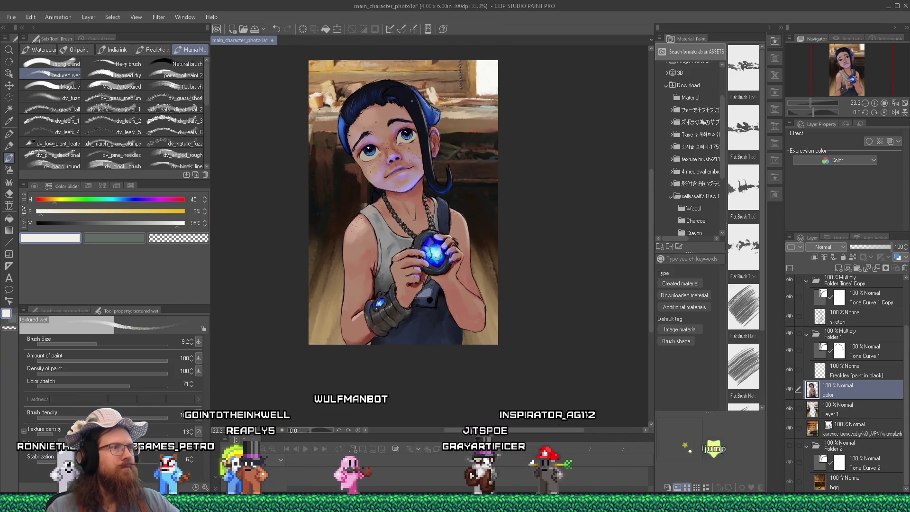
Sample the reddish skin by the ear, then push it to pure red: hue 360, saturation 100%.
{"action": "scroll", "coordinate": [423, 87], "scroll_direction": "up", "scroll_amount": 1}
{"action": "scroll", "coordinate": [425, 88], "scroll_direction": "up", "scroll_amount": 3}
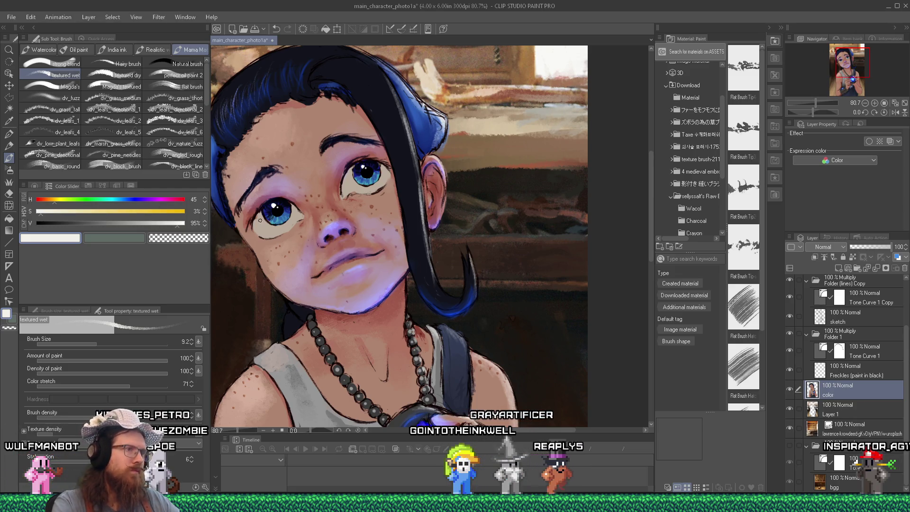
{"action": "left_click", "coordinate": [423, 178], "text": "alt"}
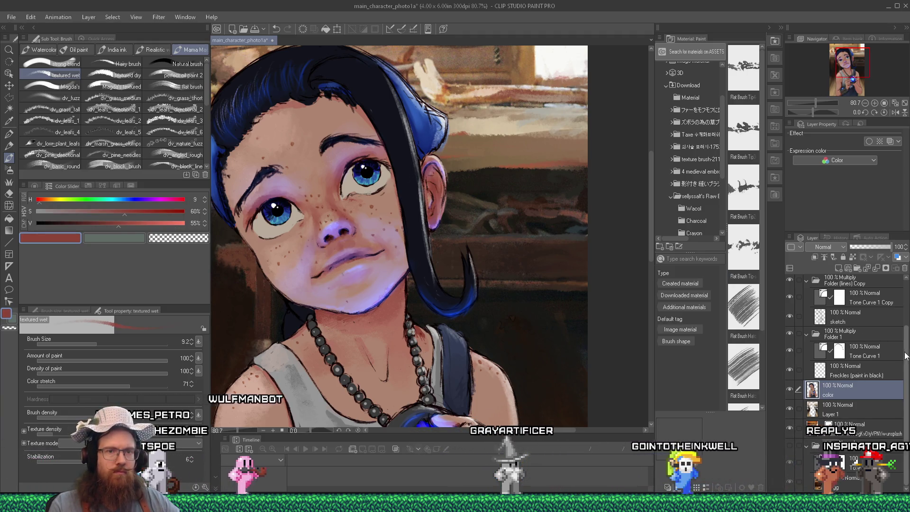
{"action": "scroll", "coordinate": [848, 380], "scroll_direction": "up", "scroll_amount": 2}
{"action": "scroll", "coordinate": [878, 308], "scroll_direction": "up", "scroll_amount": 1}
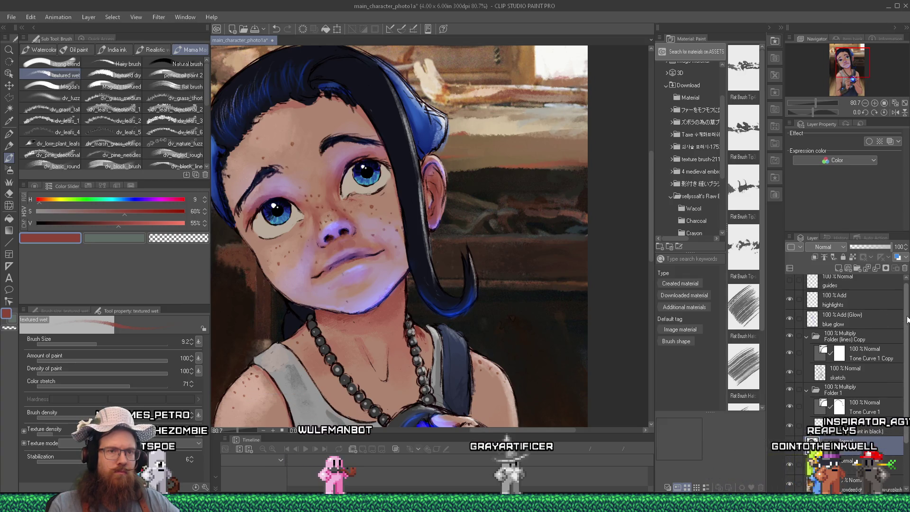
{"action": "scroll", "coordinate": [902, 313], "scroll_direction": "up", "scroll_amount": 1}
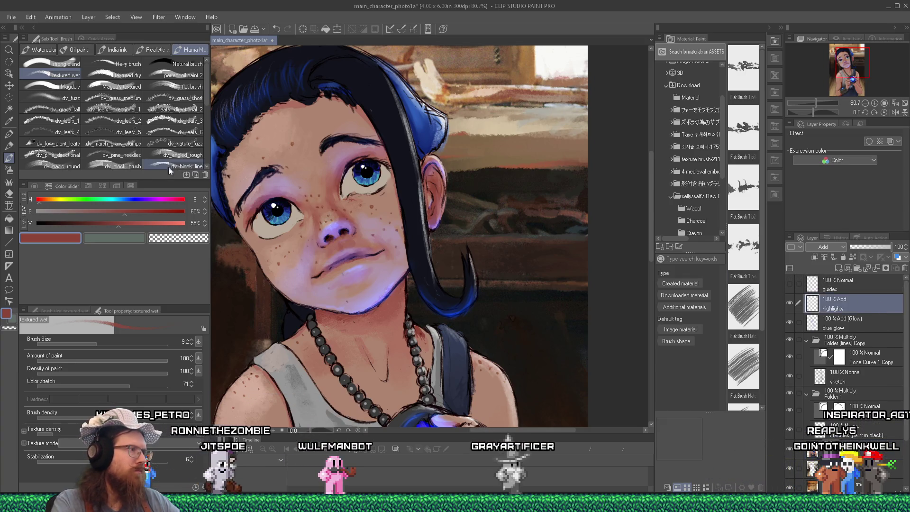
{"action": "left_click_drag", "start_coordinate": [179, 199], "coordinate": [195, 193]}
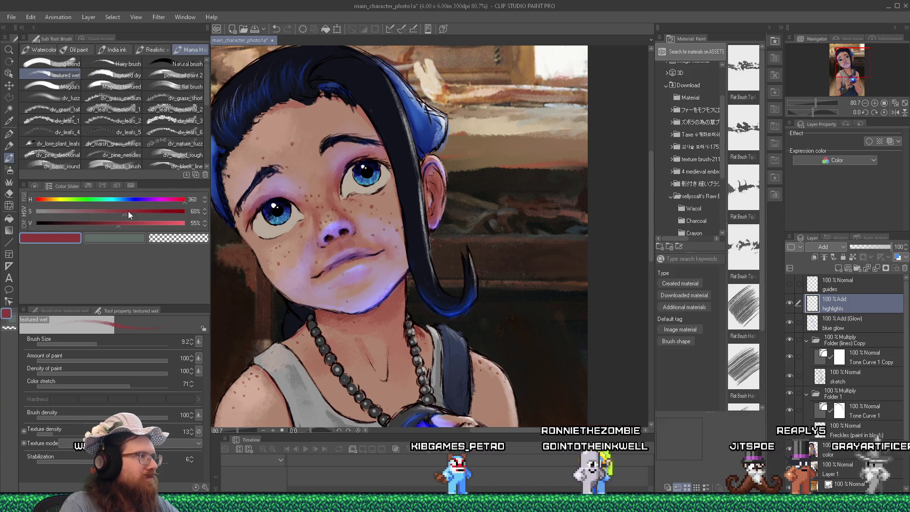
{"action": "mouse_move", "coordinate": [141, 210]}
{"action": "left_mouse_down"}
{"action": "mouse_move", "coordinate": [187, 211]}
{"action": "mouse_move", "coordinate": [192, 223]}
{"action": "left_mouse_up"}
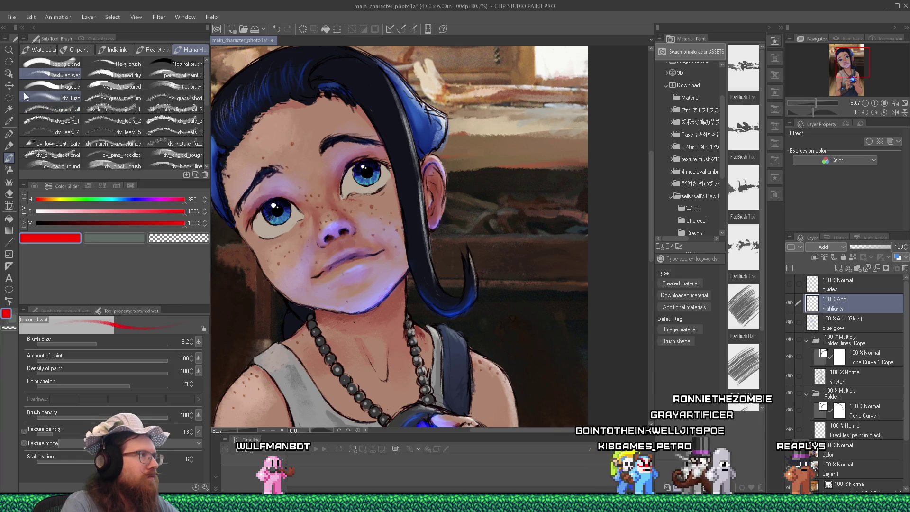
Switch to the Soft airbrush at brush size 79.2.
{"action": "key", "text": "b"}
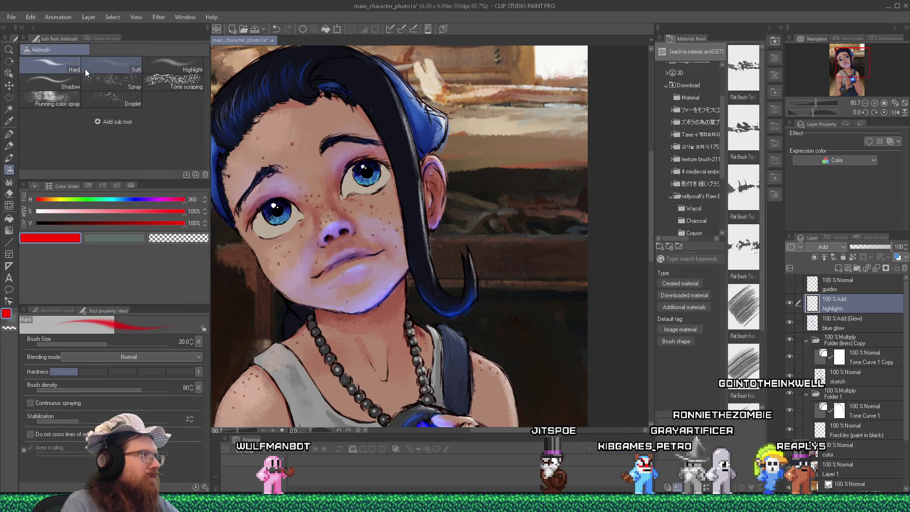
{"action": "left_click", "coordinate": [109, 66]}
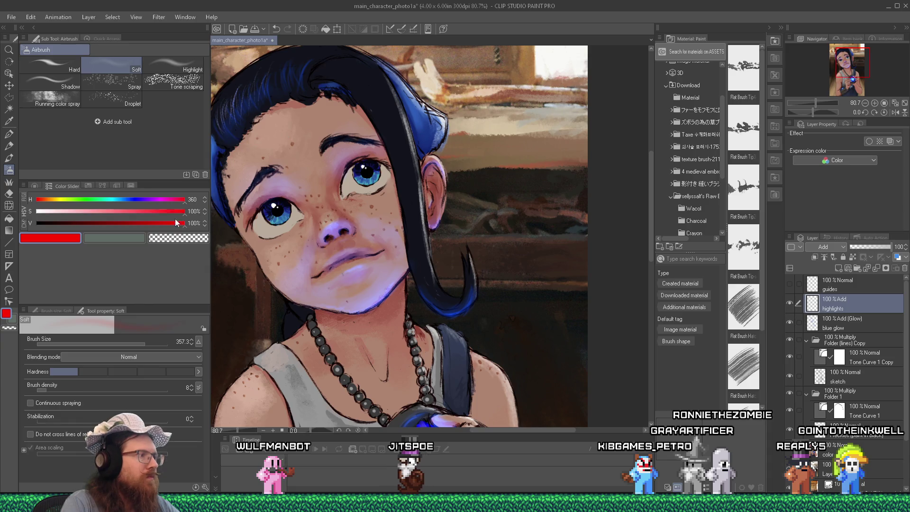
{"action": "left_click_drag", "start_coordinate": [129, 344], "coordinate": [125, 343]}
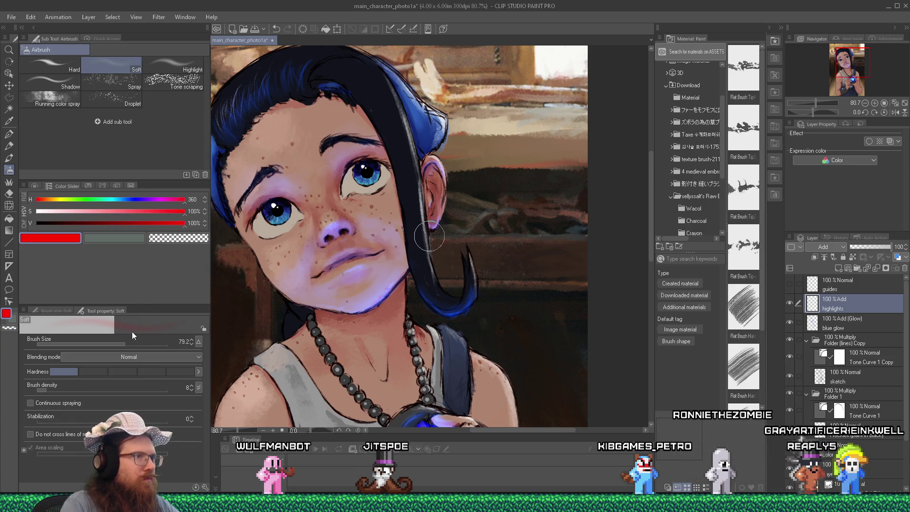
Spray a warm red glow over the girl's ear on the highlights layer.
{"action": "left_click_drag", "start_coordinate": [429, 172], "coordinate": [433, 176]}
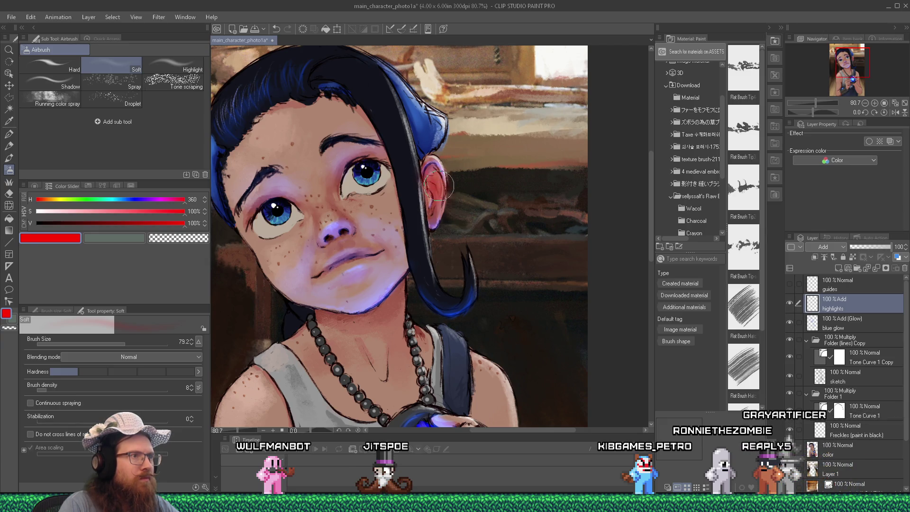
{"action": "left_click_drag", "start_coordinate": [437, 212], "coordinate": [441, 180]}
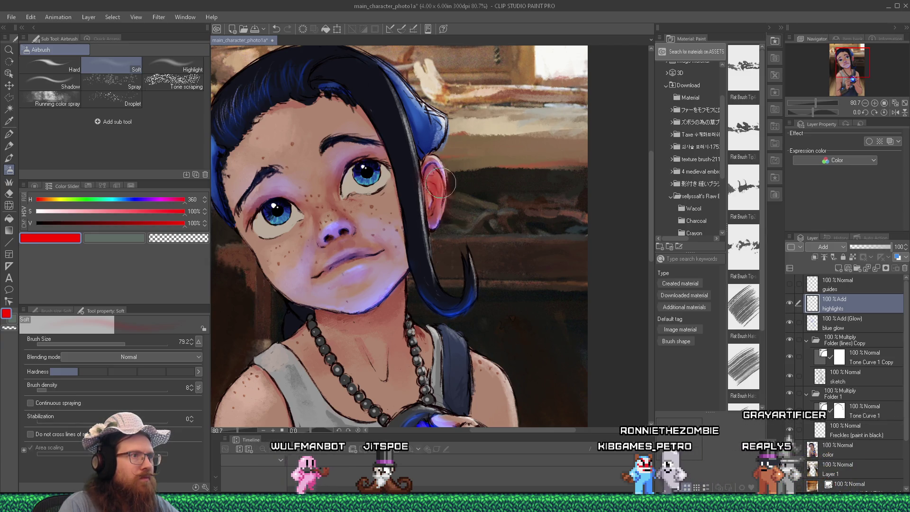
{"action": "scroll", "coordinate": [441, 180], "scroll_direction": "down", "scroll_amount": 5}
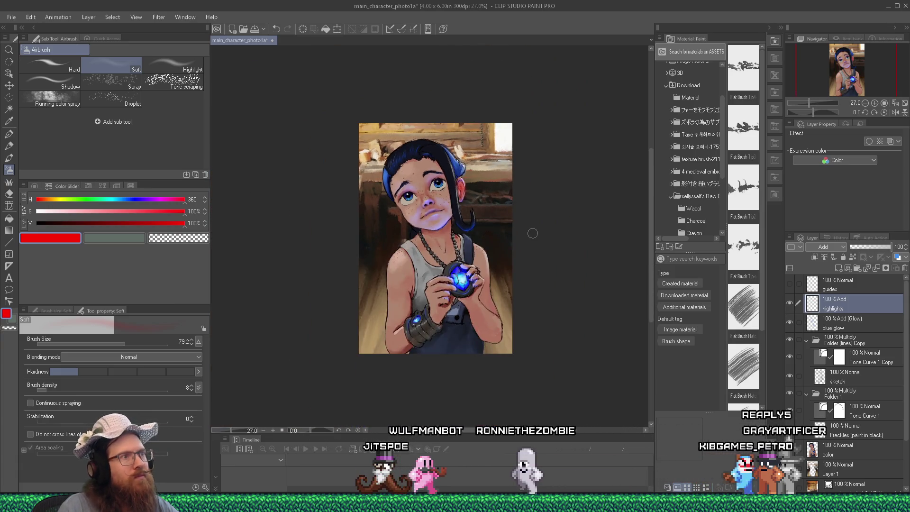
{"action": "scroll", "coordinate": [505, 175], "scroll_direction": "up", "scroll_amount": 4}
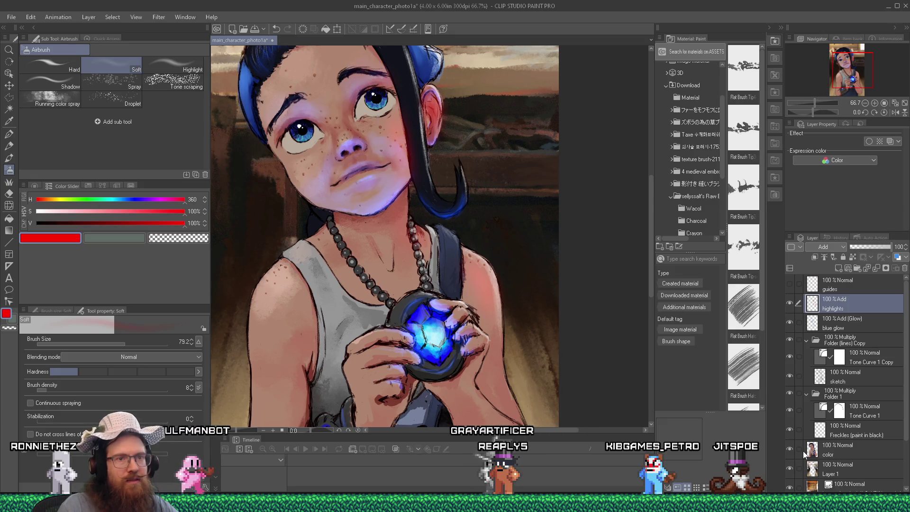
{"action": "scroll", "coordinate": [855, 393], "scroll_direction": "down", "scroll_amount": 3}
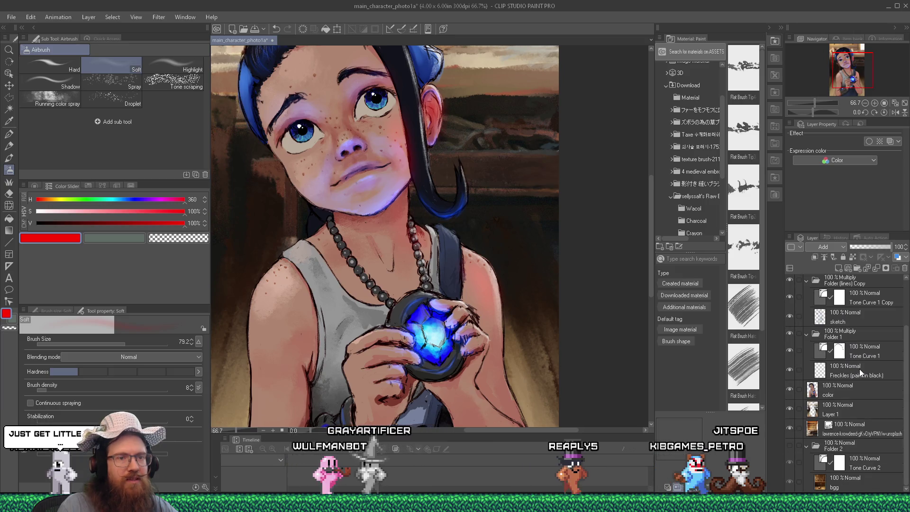
{"action": "scroll", "coordinate": [523, 261], "scroll_direction": "down", "scroll_amount": 3}
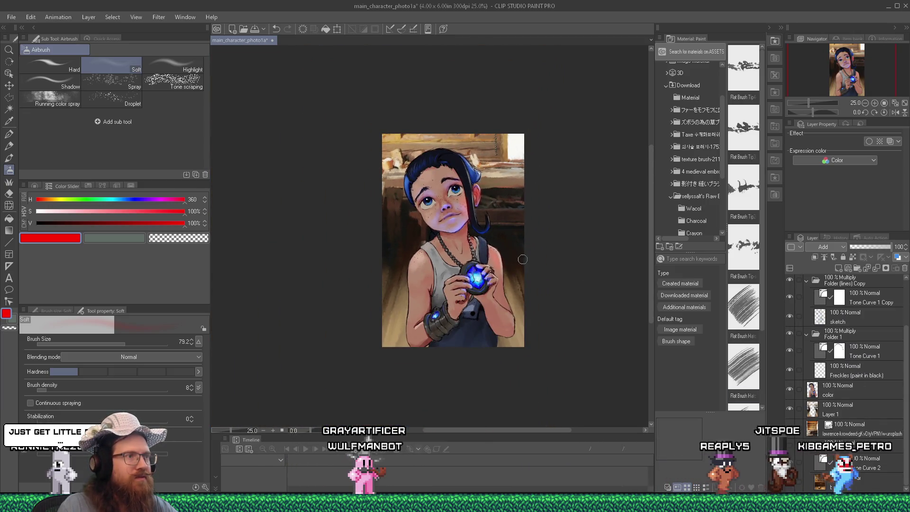
{"action": "scroll", "coordinate": [523, 261], "scroll_direction": "up", "scroll_amount": 5}
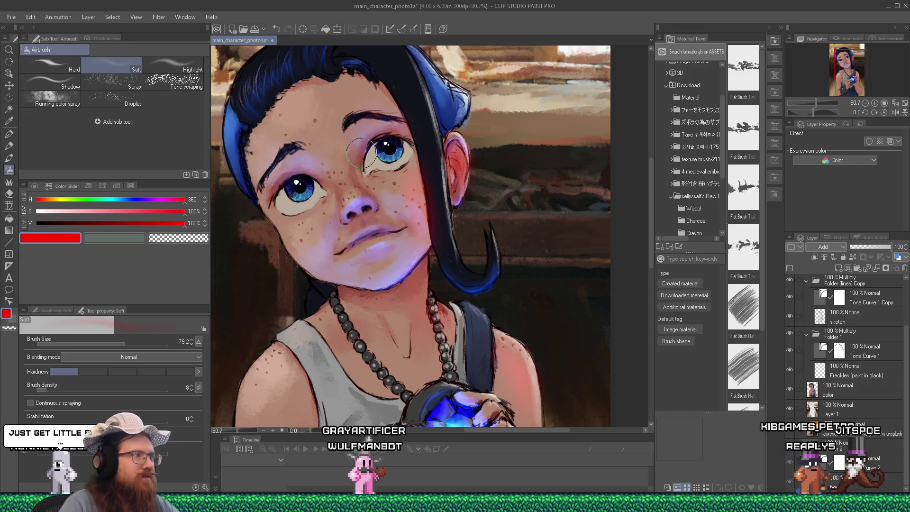
{"action": "left_click", "coordinate": [111, 341]}
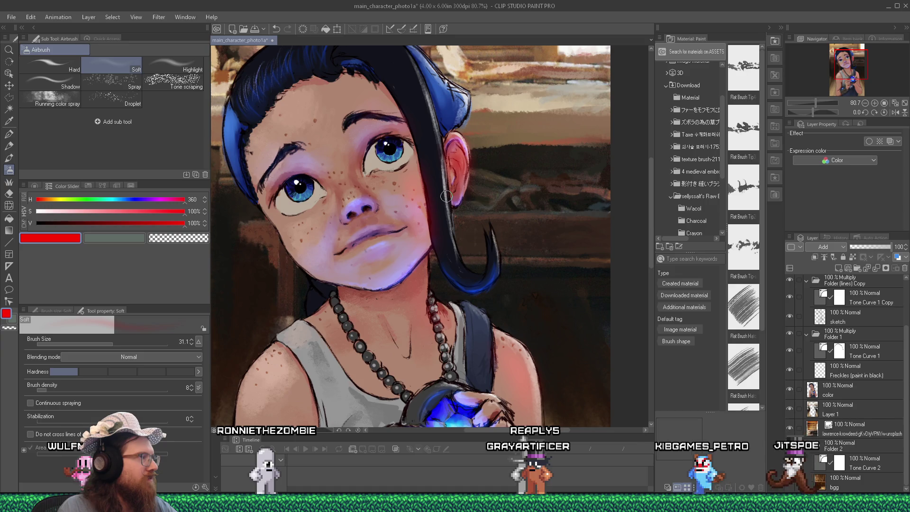
{"action": "scroll", "coordinate": [446, 196], "scroll_direction": "down", "scroll_amount": 4}
{"action": "scroll", "coordinate": [488, 301], "scroll_direction": "up", "scroll_amount": 3}
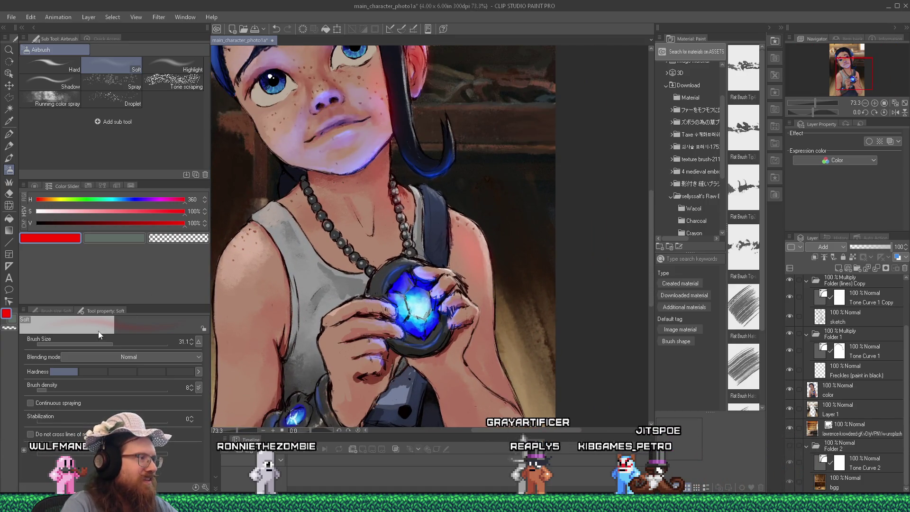
{"action": "mouse_move", "coordinate": [112, 339]}
{"action": "left_mouse_down"}
{"action": "mouse_move", "coordinate": [105, 342]}
{"action": "mouse_move", "coordinate": [125, 341]}
{"action": "left_mouse_up"}
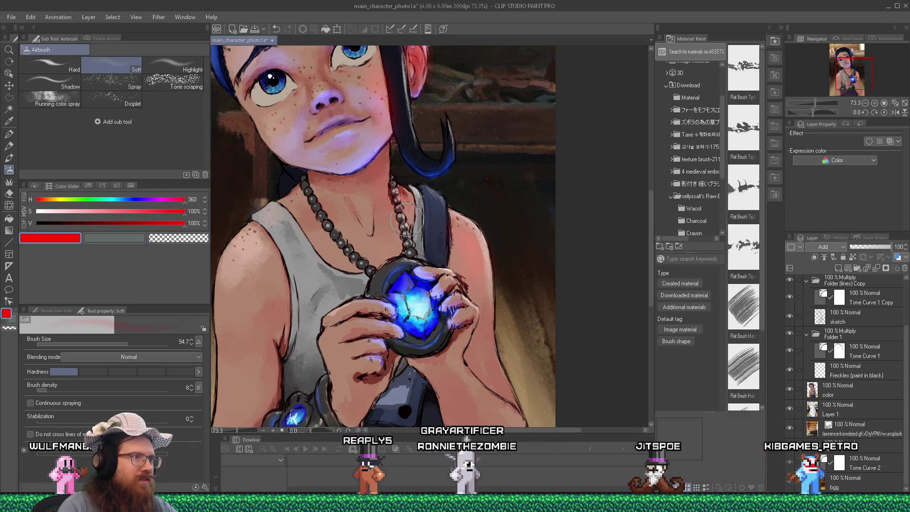
{"action": "scroll", "coordinate": [407, 198], "scroll_direction": "down", "scroll_amount": 3}
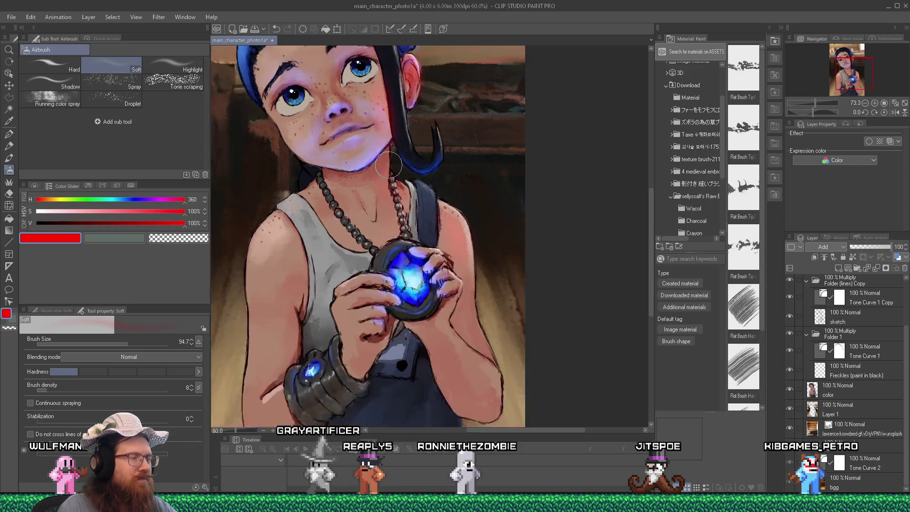
{"action": "scroll", "coordinate": [414, 170], "scroll_direction": "up", "scroll_amount": 3}
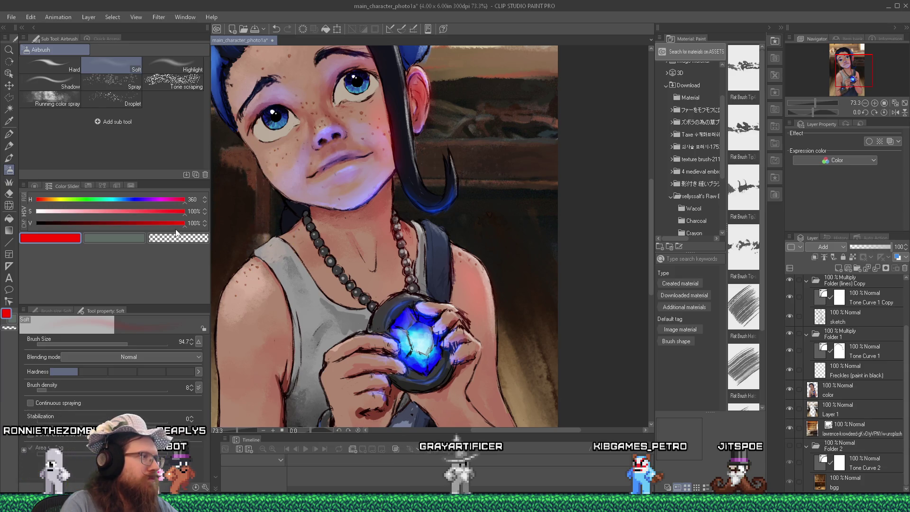
{"action": "key", "text": "e"}
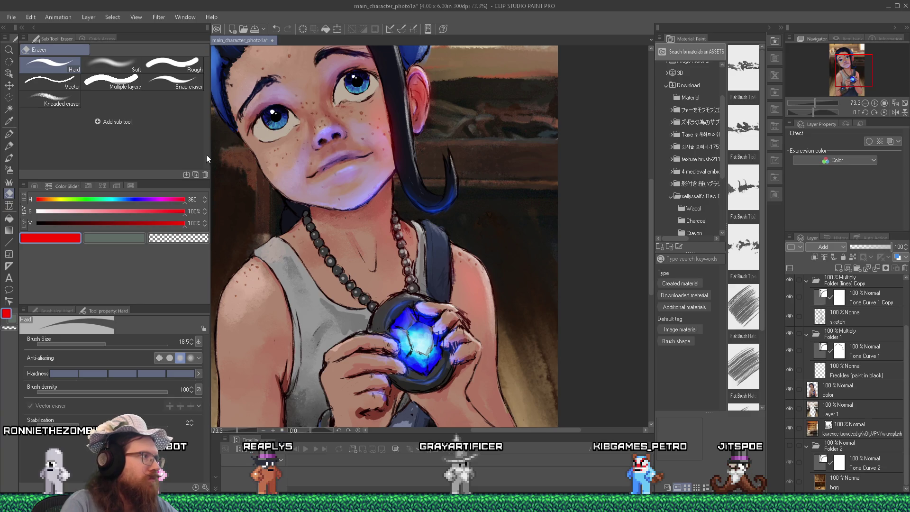
{"action": "left_click", "coordinate": [9, 170]}
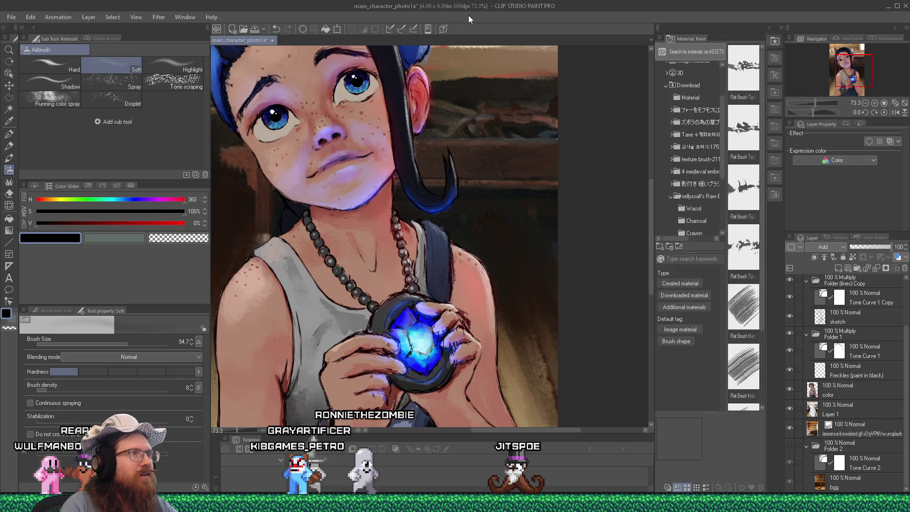
{"action": "key", "text": "ctrl+minus"}
{"action": "key", "text": "ctrl+minus"}
{"action": "key", "text": "ctrl+minus"}
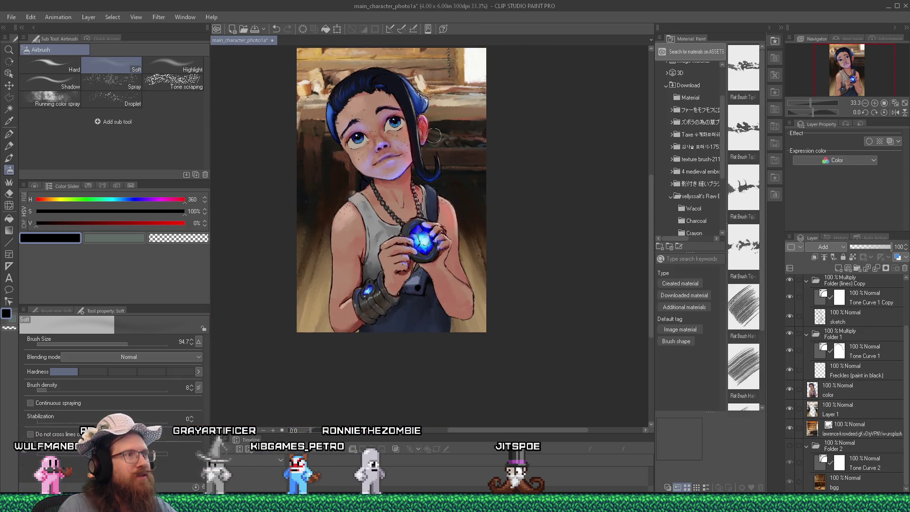
{"action": "scroll", "coordinate": [415, 122], "scroll_direction": "up", "scroll_amount": 2}
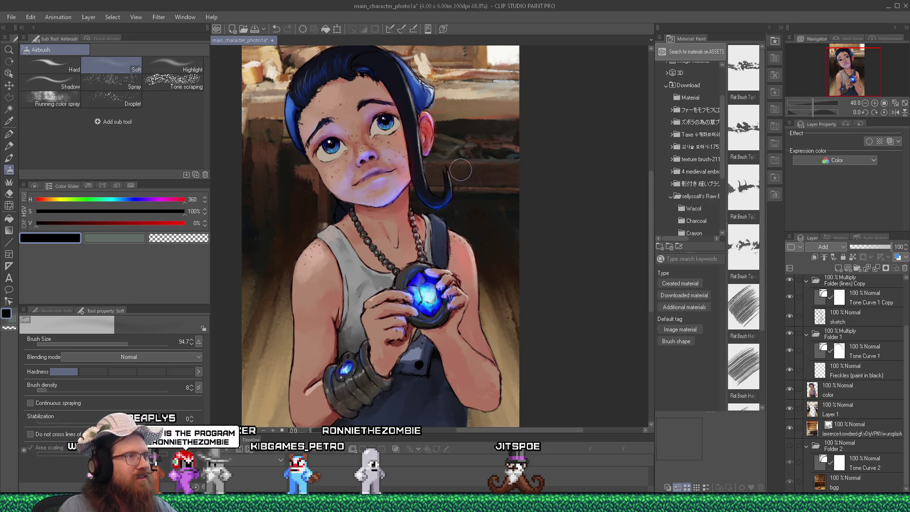
{"action": "scroll", "coordinate": [470, 175], "scroll_direction": "down", "scroll_amount": 3}
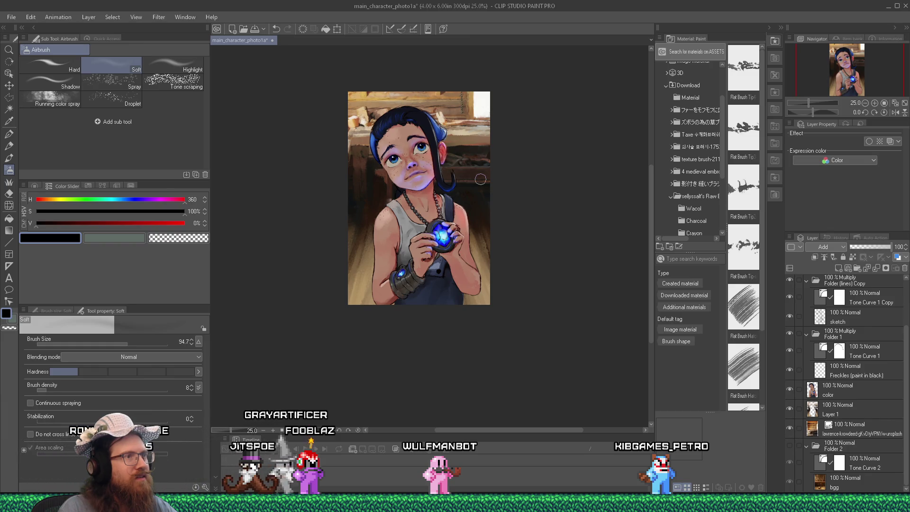
{"action": "scroll", "coordinate": [393, 126], "scroll_direction": "up", "scroll_amount": 2}
{"action": "scroll", "coordinate": [490, 206], "scroll_direction": "down", "scroll_amount": 2}
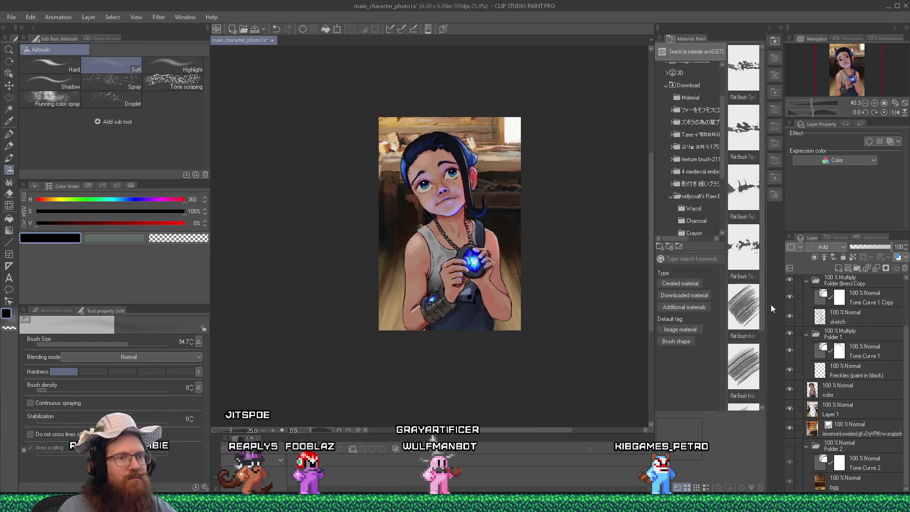
{"action": "left_click", "coordinate": [789, 428]}
Toggle the photo backdrop's visibility and delete a layer with Delete Layer.
{"action": "left_click", "coordinate": [789, 429]}
{"action": "left_click", "coordinate": [789, 429]}
{"action": "left_click", "coordinate": [789, 429]}
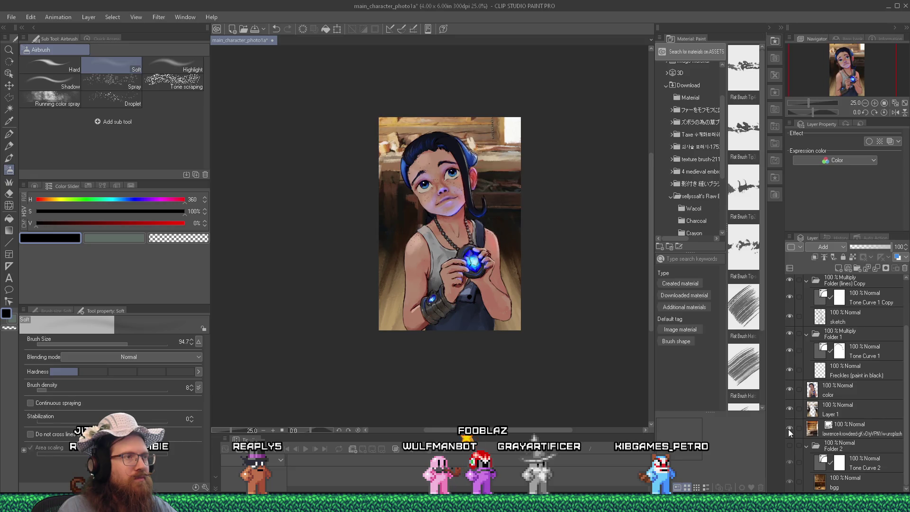
{"action": "scroll", "coordinate": [481, 217], "scroll_direction": "up", "scroll_amount": 2}
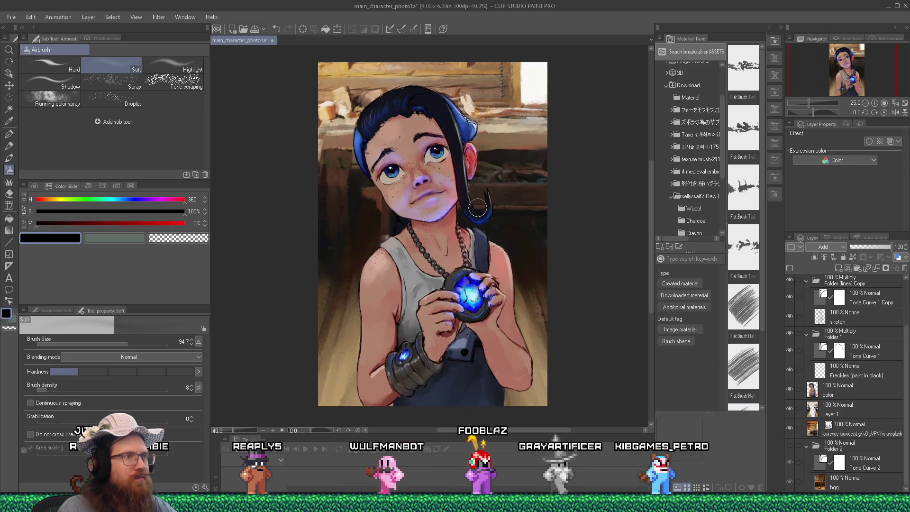
{"action": "scroll", "coordinate": [481, 218], "scroll_direction": "down", "scroll_amount": 2}
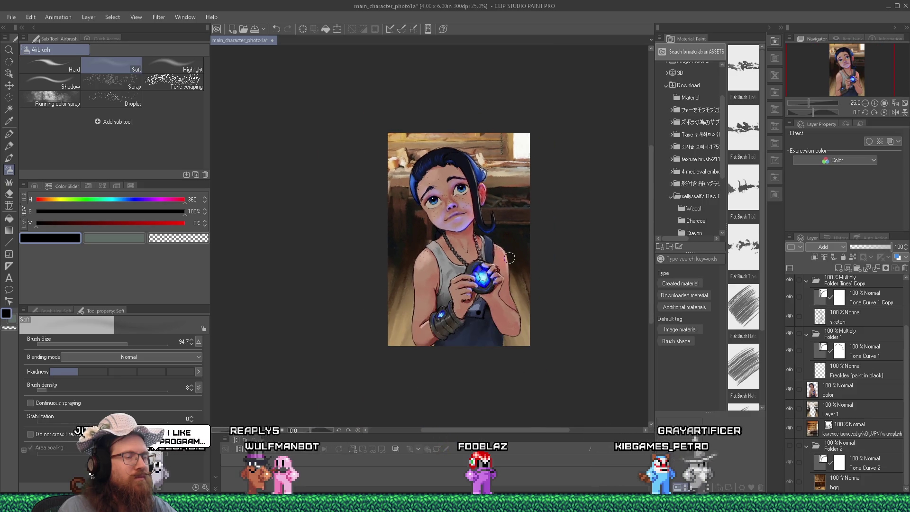
{"action": "right_click", "coordinate": [855, 449]}
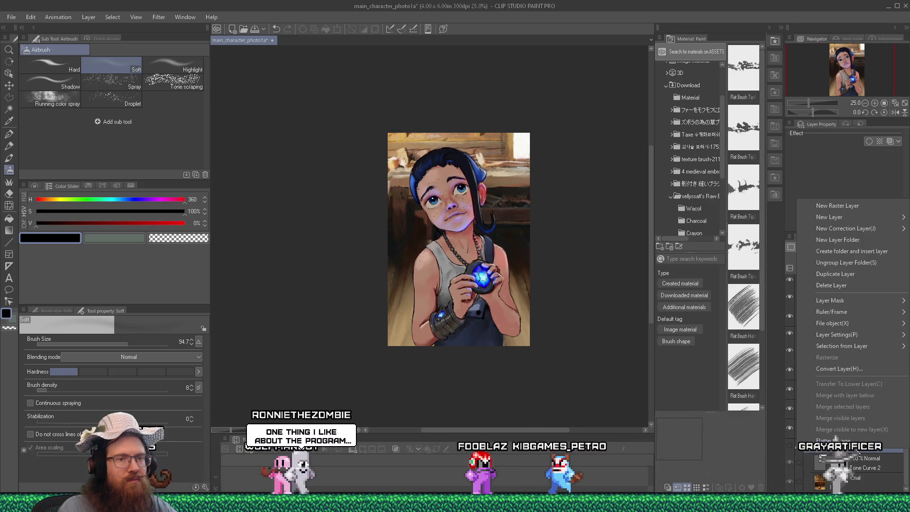
{"action": "left_click", "coordinate": [841, 277]}
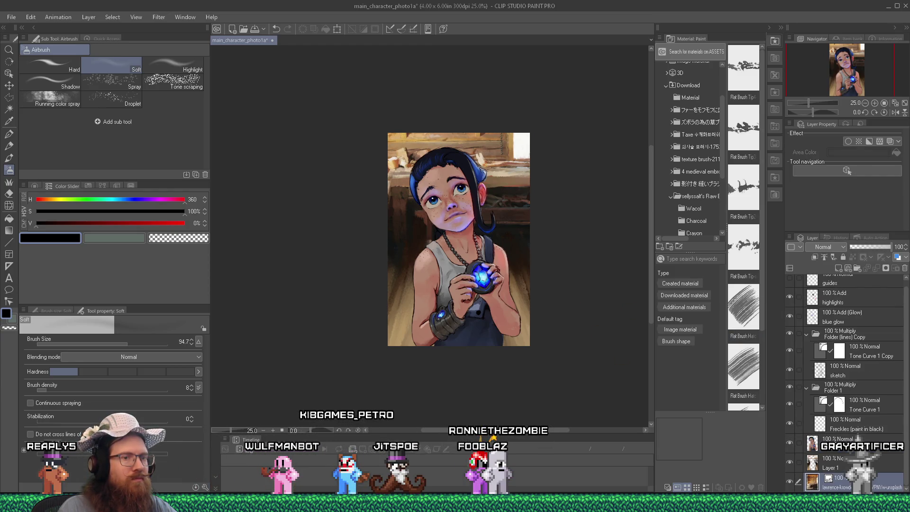
Keep the photo backdrop visible, save the illustration with Ctrl+S, and select Layer 1.
{"action": "left_click", "coordinate": [790, 479]}
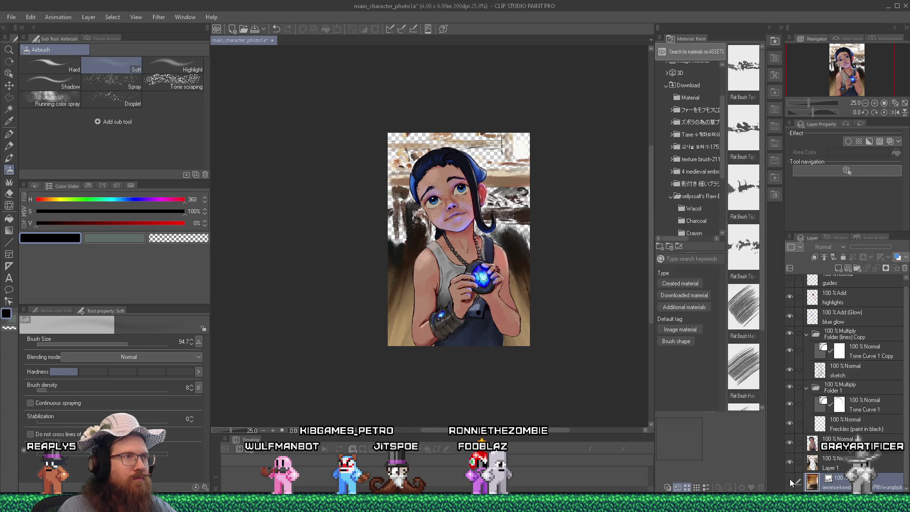
{"action": "left_click", "coordinate": [790, 479]}
{"action": "scroll", "coordinate": [430, 214], "scroll_direction": "up", "scroll_amount": 4}
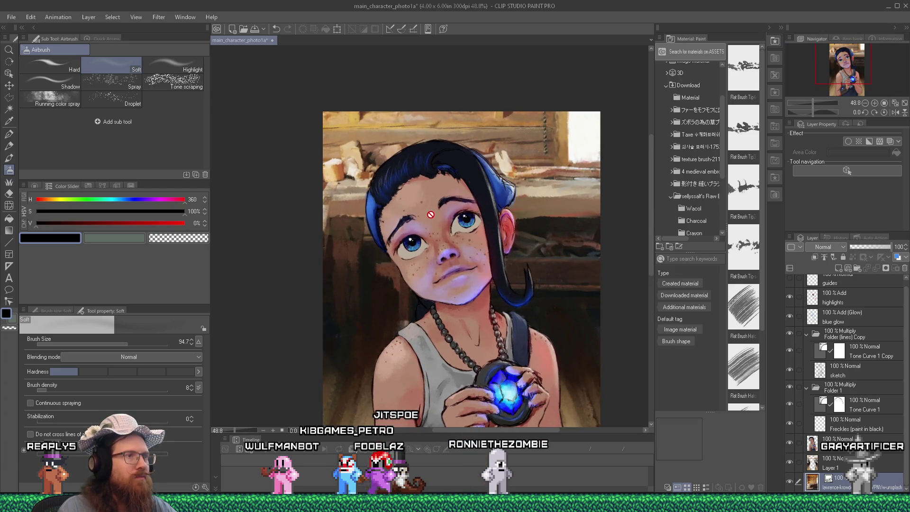
{"action": "left_click", "coordinate": [11, 17]}
{"action": "key", "text": "Escape"}
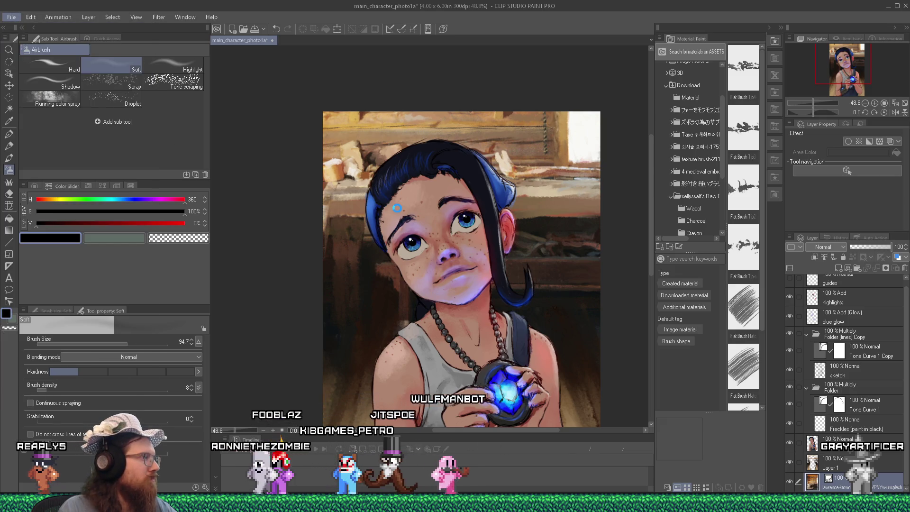
{"action": "key", "text": "ctrl+s"}
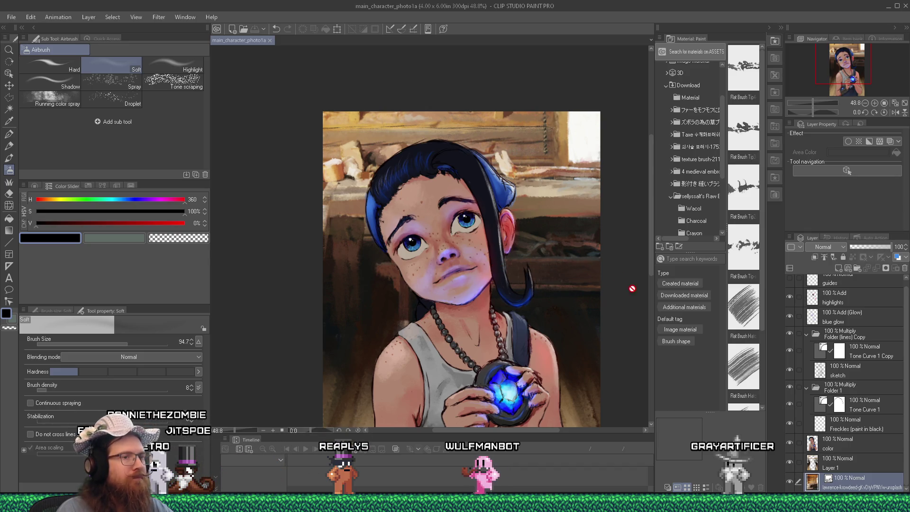
{"action": "left_click", "coordinate": [853, 468]}
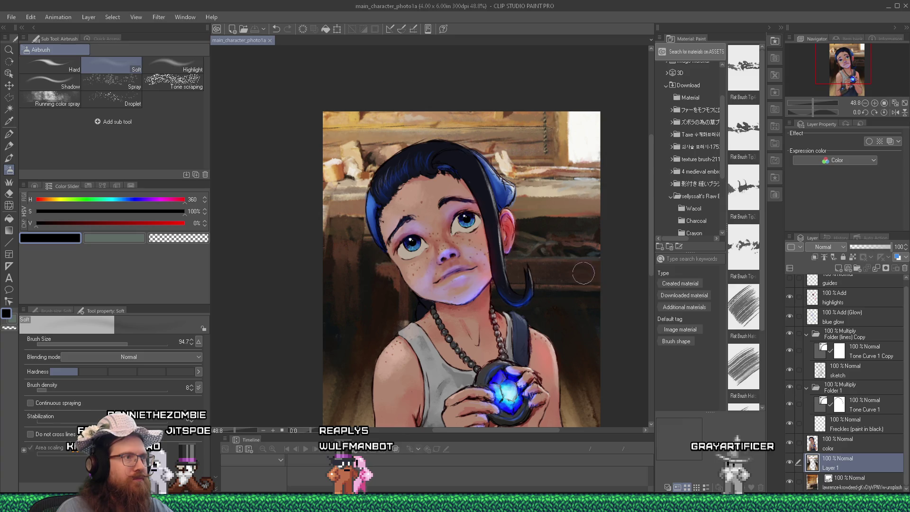
Switch to the textured wet brush, sample dark brown (H 20, S 64, V 16), and enlarge it to 47.9.
{"action": "scroll", "coordinate": [519, 200], "scroll_direction": "up", "scroll_amount": 3}
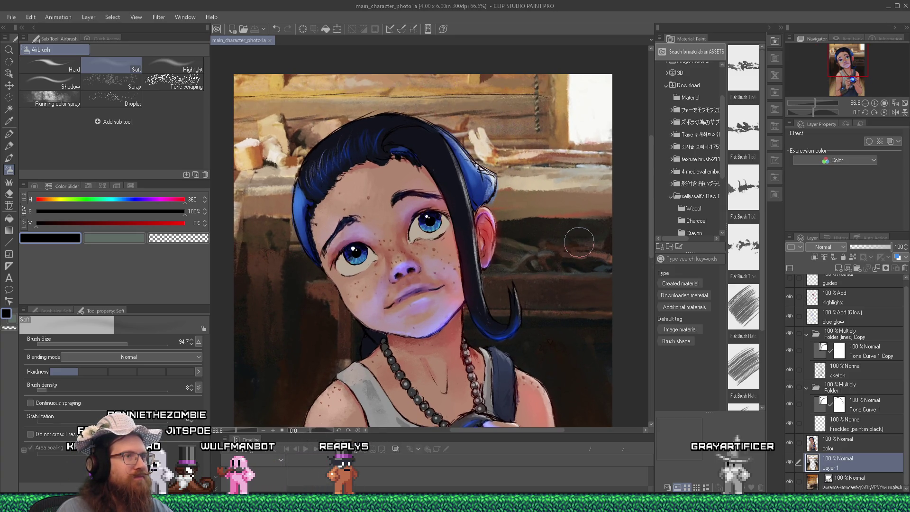
{"action": "scroll", "coordinate": [579, 242], "scroll_direction": "down", "scroll_amount": 2}
{"action": "scroll", "coordinate": [569, 294], "scroll_direction": "down", "scroll_amount": 2}
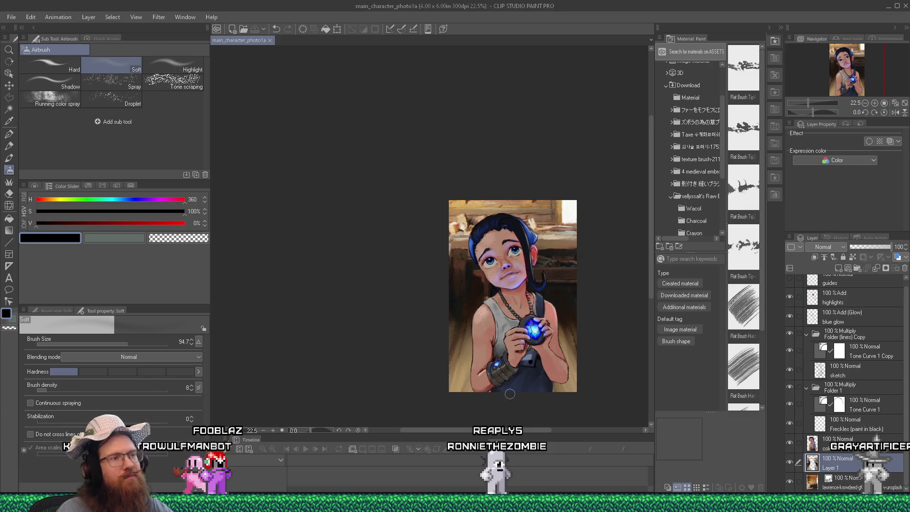
{"action": "scroll", "coordinate": [511, 392], "scroll_direction": "up", "scroll_amount": 2}
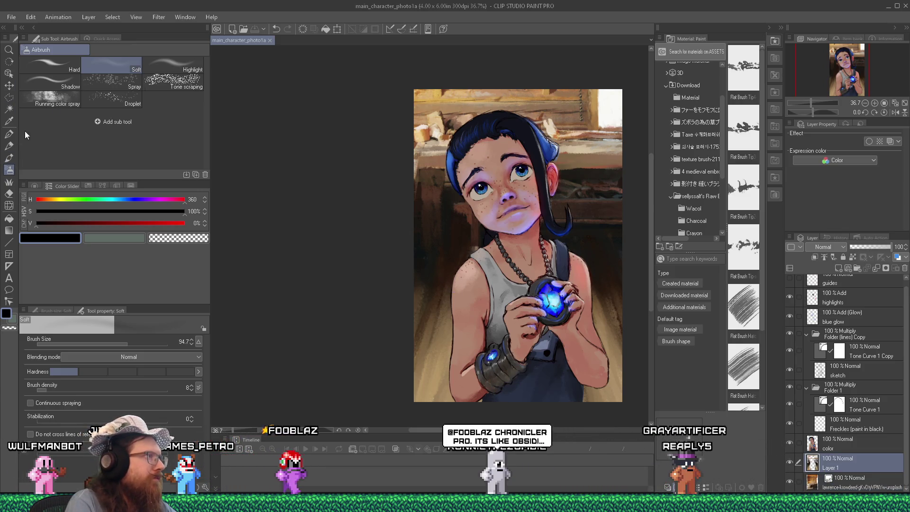
{"action": "left_click", "coordinate": [9, 158]}
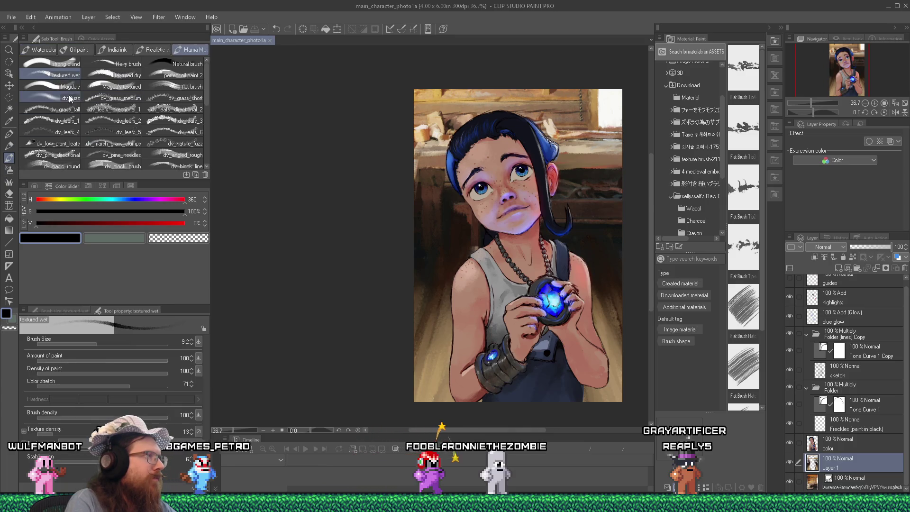
{"action": "left_click", "coordinate": [461, 270], "text": "ctrl"}
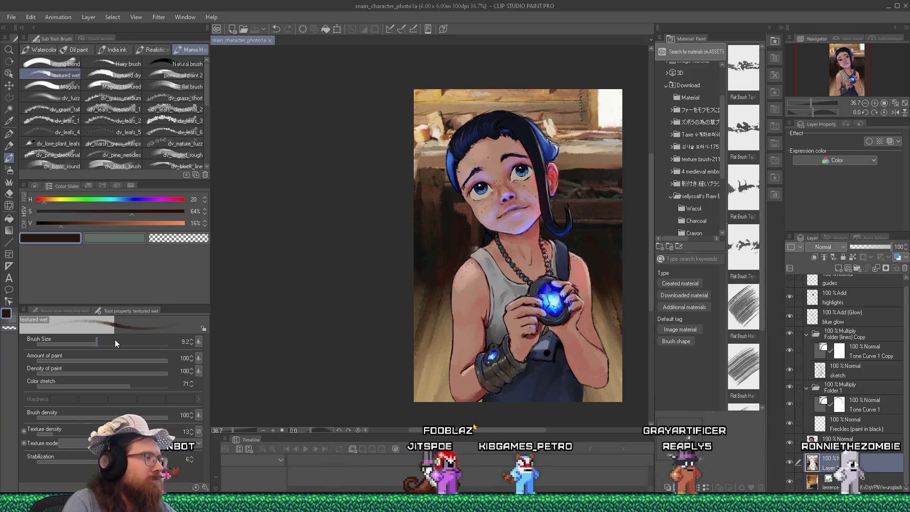
{"action": "left_click_drag", "start_coordinate": [105, 342], "coordinate": [118, 342]}
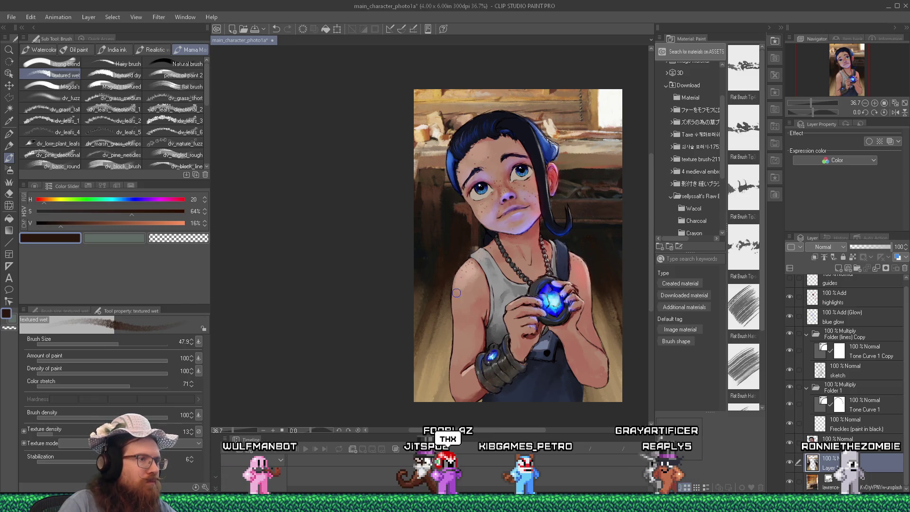